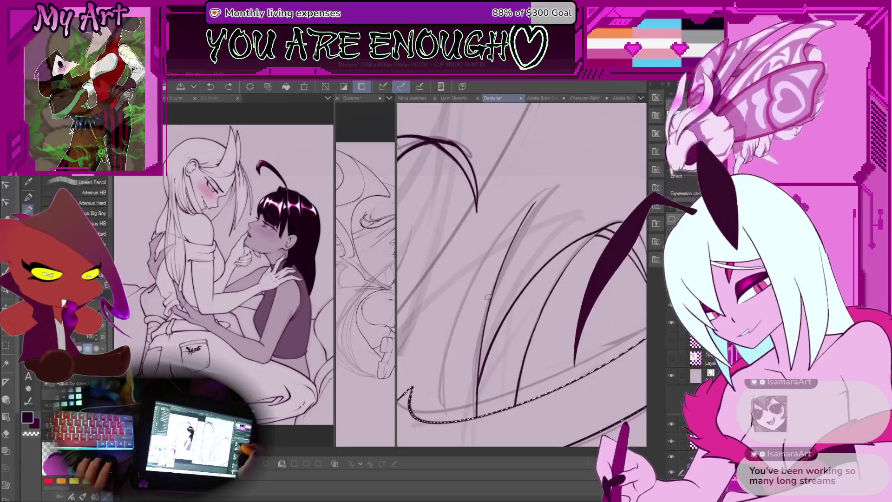
Pan and zoom onto the wing and sketch a faint line along it.
{"action": "left_click_drag", "start_coordinate": [525, 293], "coordinate": [529, 283]}
{"action": "scroll", "coordinate": [529, 283], "scroll_direction": "down", "scroll_amount": 5}
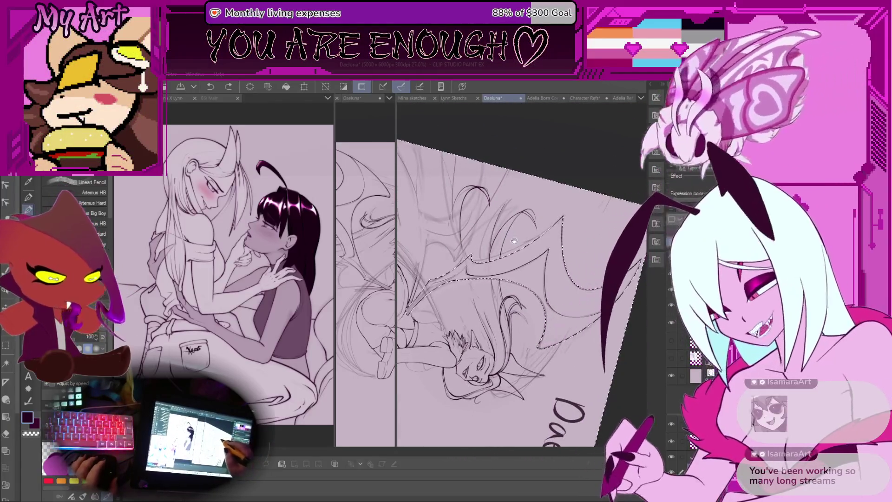
{"action": "left_click_drag", "start_coordinate": [507, 231], "coordinate": [516, 245]}
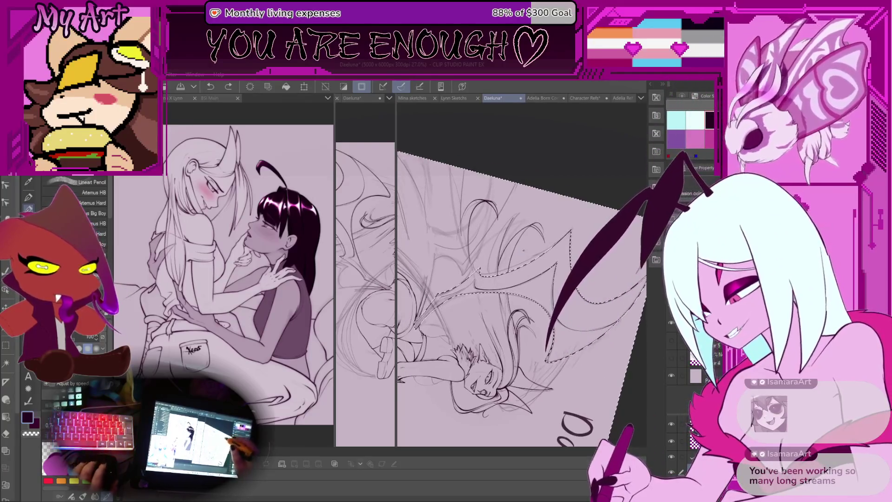
{"action": "scroll", "coordinate": [492, 290], "scroll_direction": "up", "scroll_amount": 5}
{"action": "scroll", "coordinate": [491, 290], "scroll_direction": "up", "scroll_amount": 2}
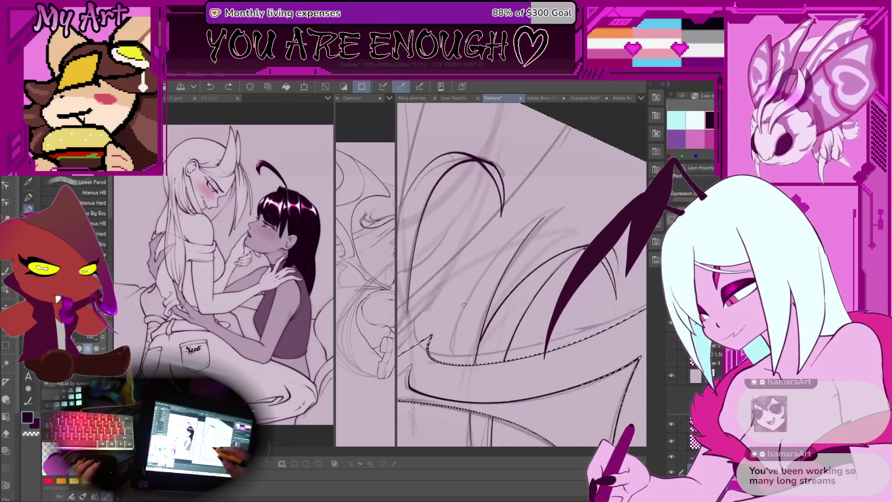
{"action": "left_click_drag", "start_coordinate": [458, 328], "coordinate": [521, 211]}
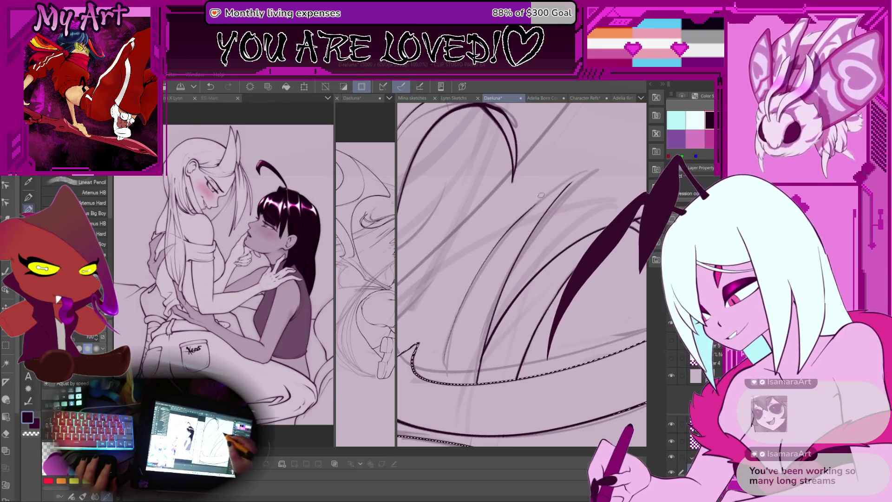
Ink long wing lines, undoing overlong strokes and redrawing one with a shorter end.
{"action": "scroll", "coordinate": [542, 193], "scroll_direction": "down", "scroll_amount": 1}
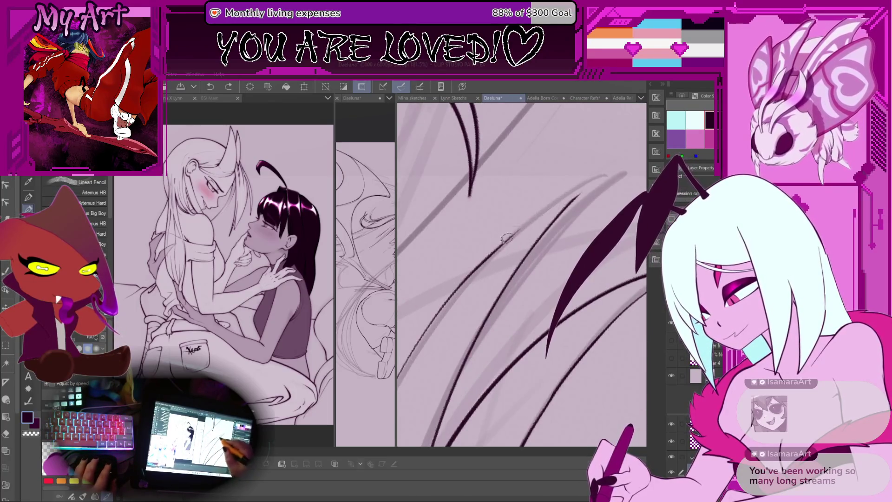
{"action": "scroll", "coordinate": [563, 200], "scroll_direction": "up", "scroll_amount": 1}
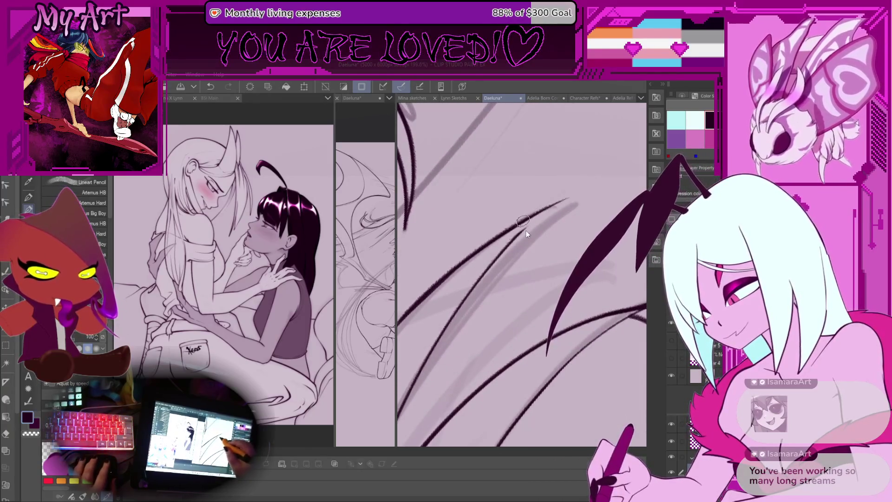
{"action": "scroll", "coordinate": [526, 230], "scroll_direction": "up", "scroll_amount": 1}
{"action": "key", "text": "ctrl+z"}
{"action": "left_click_drag", "start_coordinate": [604, 184], "coordinate": [505, 225]}
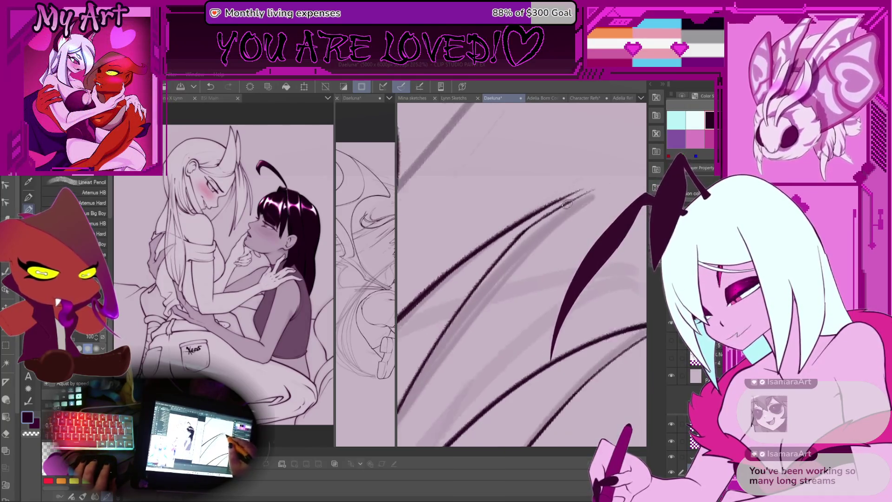
{"action": "key", "text": "ctrl+z"}
{"action": "mouse_move", "coordinate": [399, 399]}
{"action": "left_mouse_down"}
{"action": "mouse_move", "coordinate": [516, 243]}
{"action": "mouse_move", "coordinate": [577, 197]}
{"action": "left_mouse_up"}
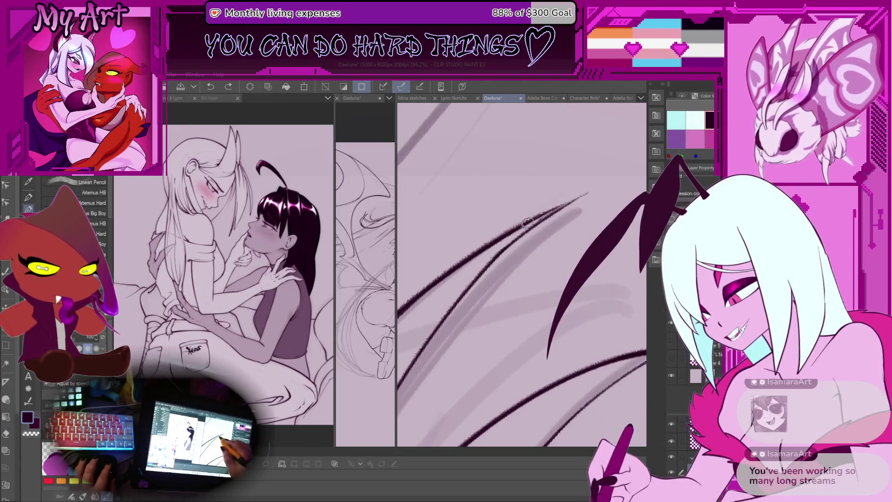
{"action": "key", "text": "ctrl+z"}
Undo another wing stroke and widen the reference view of the full Daeluna sketch.
{"action": "scroll", "coordinate": [586, 194], "scroll_direction": "up", "scroll_amount": 2}
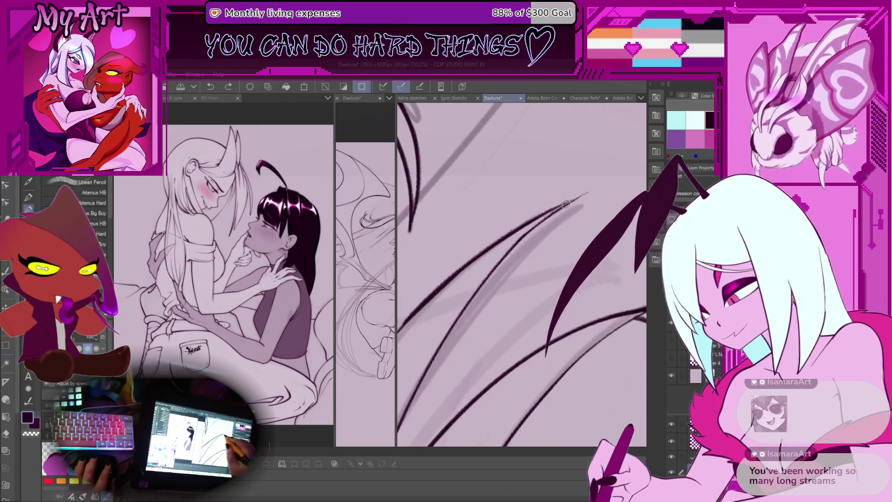
{"action": "scroll", "coordinate": [473, 251], "scroll_direction": "down", "scroll_amount": 5}
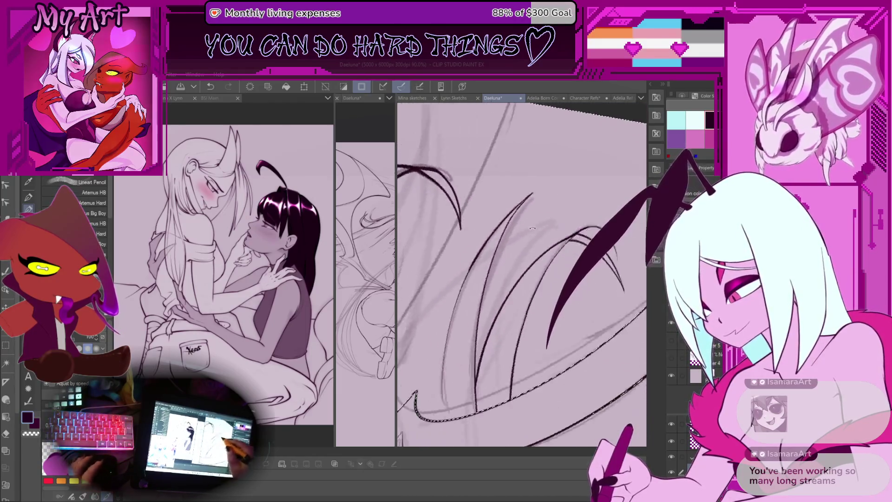
{"action": "scroll", "coordinate": [476, 343], "scroll_direction": "up", "scroll_amount": 1}
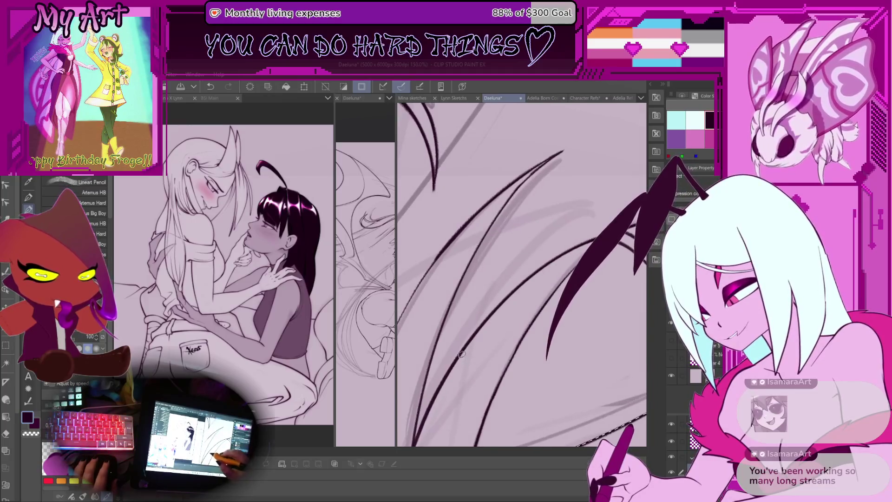
{"action": "key", "text": "ctrl+z"}
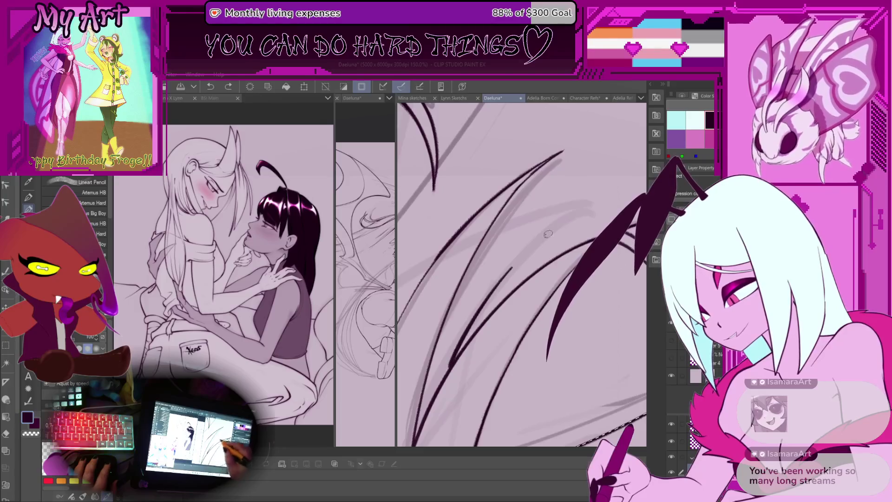
{"action": "scroll", "coordinate": [591, 213], "scroll_direction": "down", "scroll_amount": 5}
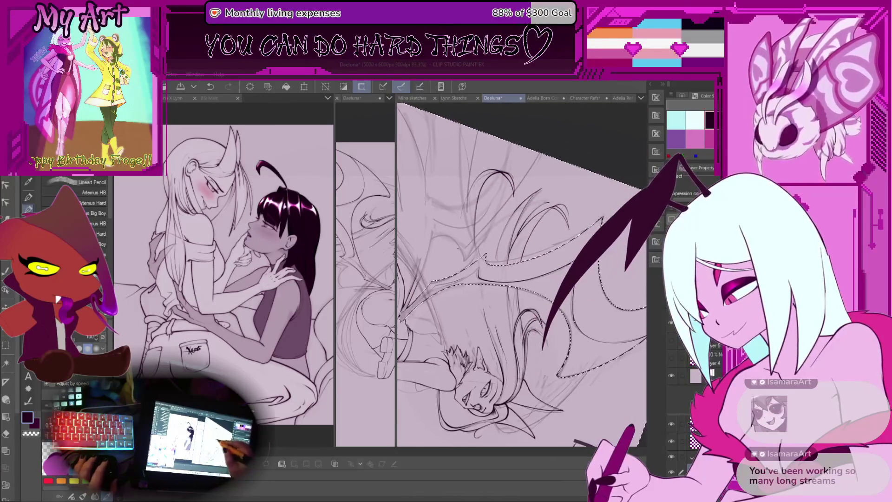
{"action": "left_click_drag", "start_coordinate": [395, 190], "coordinate": [517, 190]}
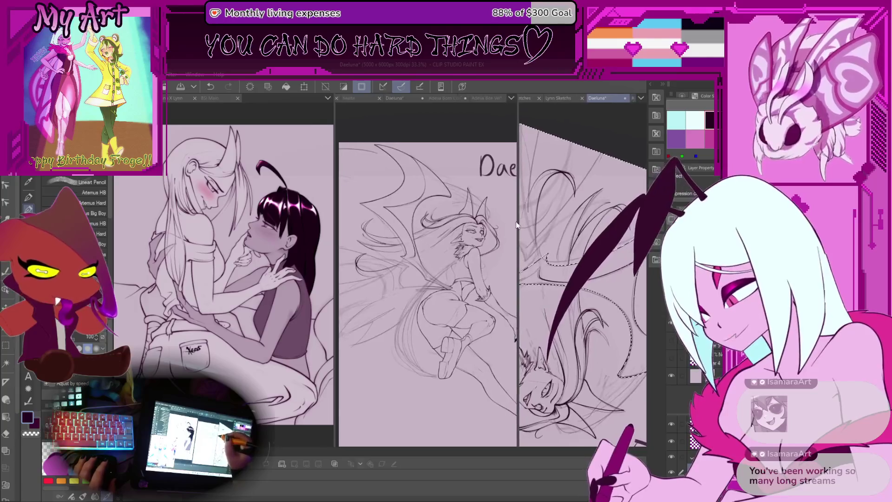
Activate the right Daeluna canvas, zoom in, and tilt the view along the long wing strokes.
{"action": "left_click", "coordinate": [599, 98]}
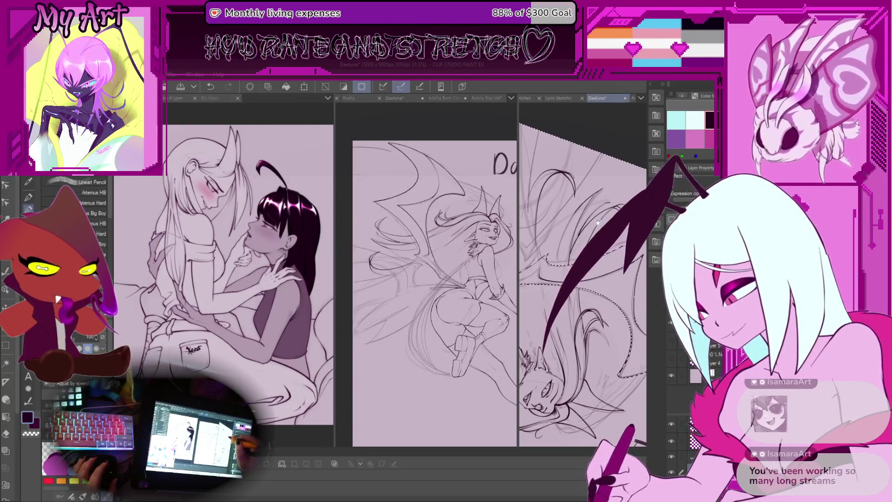
{"action": "scroll", "coordinate": [583, 288], "scroll_direction": "down", "scroll_amount": 1}
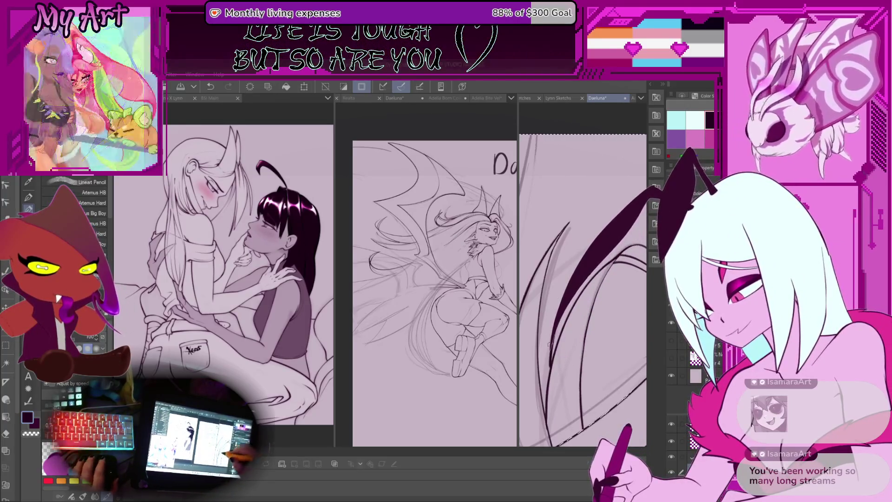
{"action": "scroll", "coordinate": [548, 343], "scroll_direction": "up", "scroll_amount": 2}
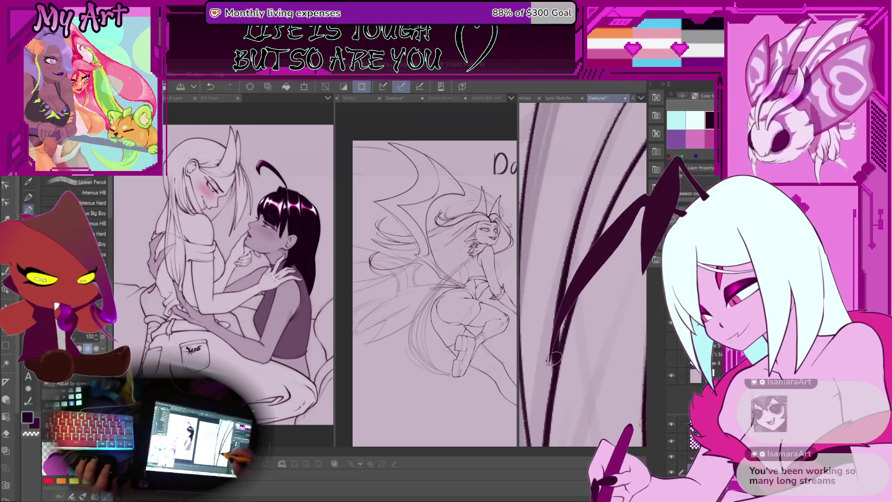
{"action": "scroll", "coordinate": [556, 344], "scroll_direction": "down", "scroll_amount": 3}
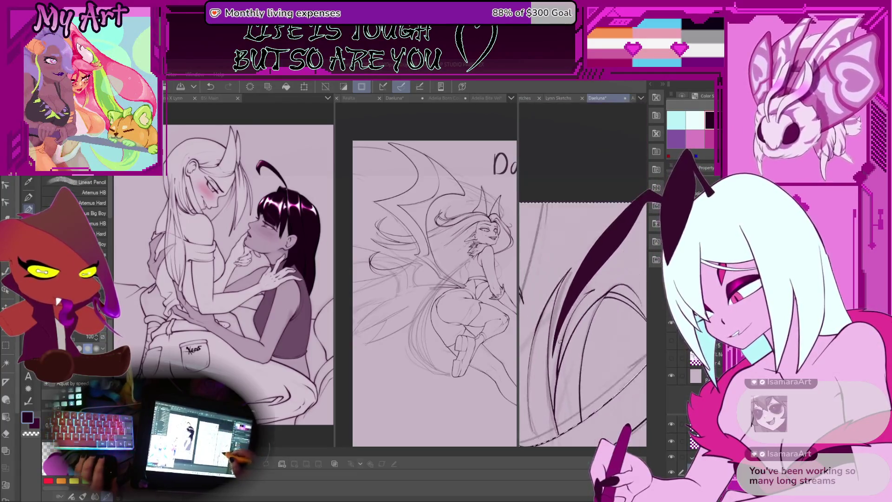
{"action": "left_click_drag", "start_coordinate": [558, 296], "coordinate": [542, 267]}
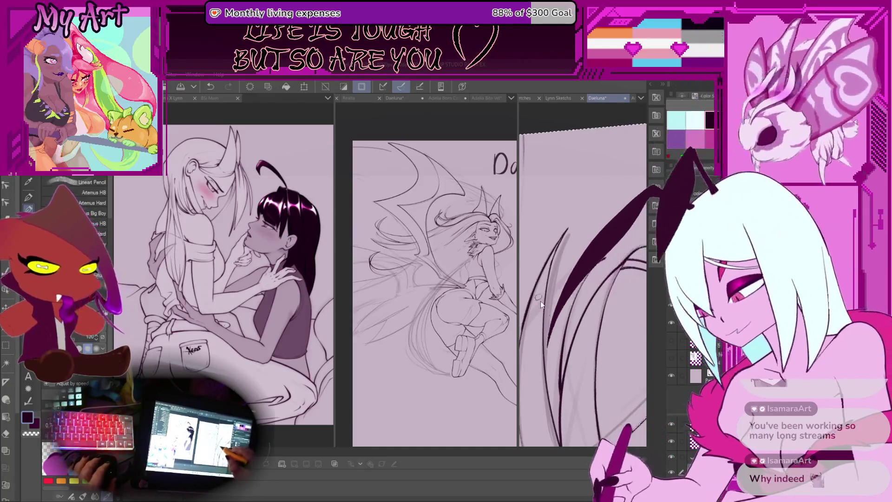
{"action": "mouse_move", "coordinate": [540, 300]}
{"action": "left_mouse_down"}
{"action": "mouse_move", "coordinate": [547, 309]}
{"action": "mouse_move", "coordinate": [557, 298]}
{"action": "left_mouse_up"}
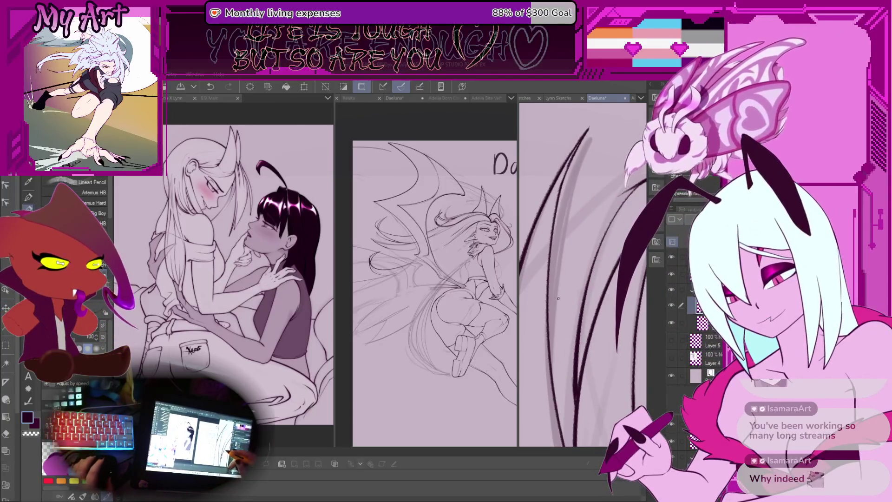
{"action": "left_click_drag", "start_coordinate": [536, 351], "coordinate": [562, 370]}
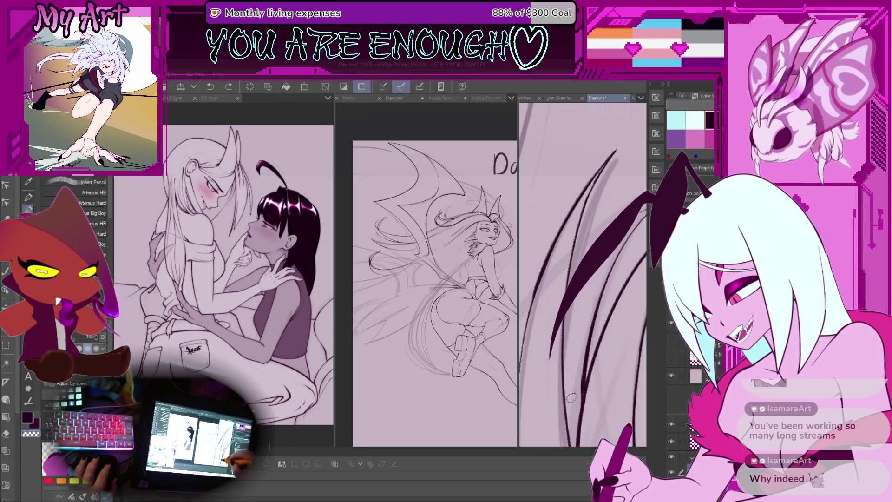
{"action": "mouse_move", "coordinate": [571, 413]}
{"action": "left_mouse_down"}
{"action": "mouse_move", "coordinate": [544, 328]}
{"action": "mouse_move", "coordinate": [546, 369]}
{"action": "mouse_move", "coordinate": [537, 375]}
{"action": "left_mouse_up"}
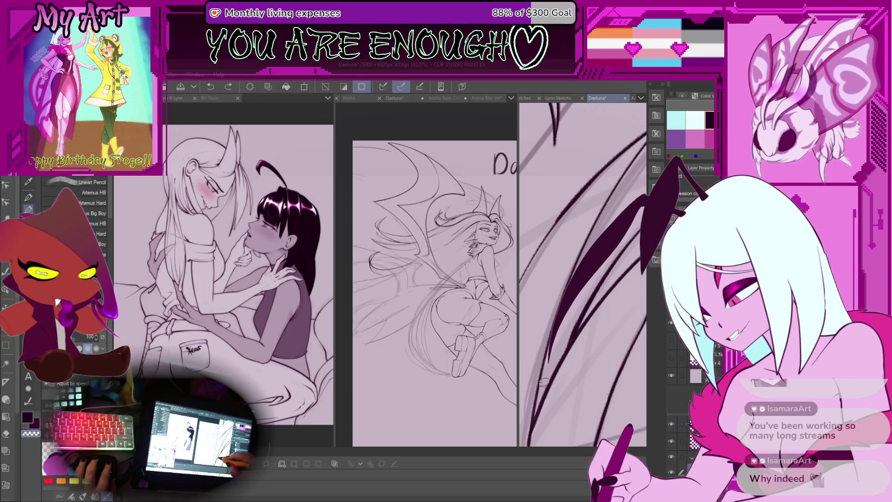
Rotate the view onto the upper wing strokes and ink a thin line among them.
{"action": "mouse_move", "coordinate": [605, 212]}
{"action": "left_mouse_down"}
{"action": "mouse_move", "coordinate": [544, 237]}
{"action": "mouse_move", "coordinate": [543, 310]}
{"action": "mouse_move", "coordinate": [552, 282]}
{"action": "mouse_move", "coordinate": [575, 259]}
{"action": "left_mouse_up"}
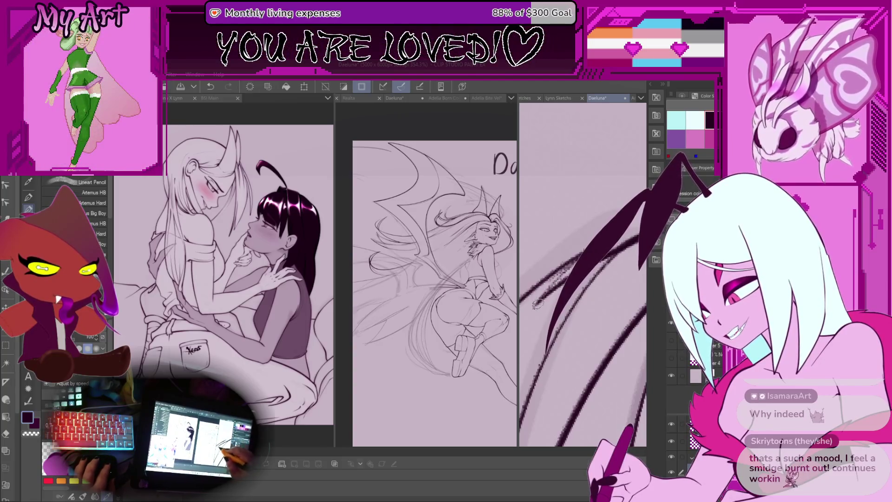
{"action": "left_click_drag", "start_coordinate": [562, 325], "coordinate": [540, 335]}
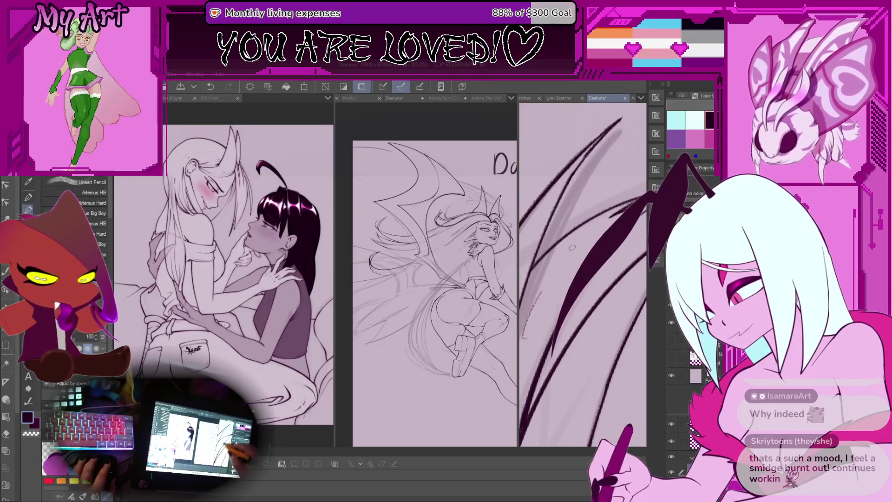
{"action": "left_click_drag", "start_coordinate": [532, 314], "coordinate": [528, 334]}
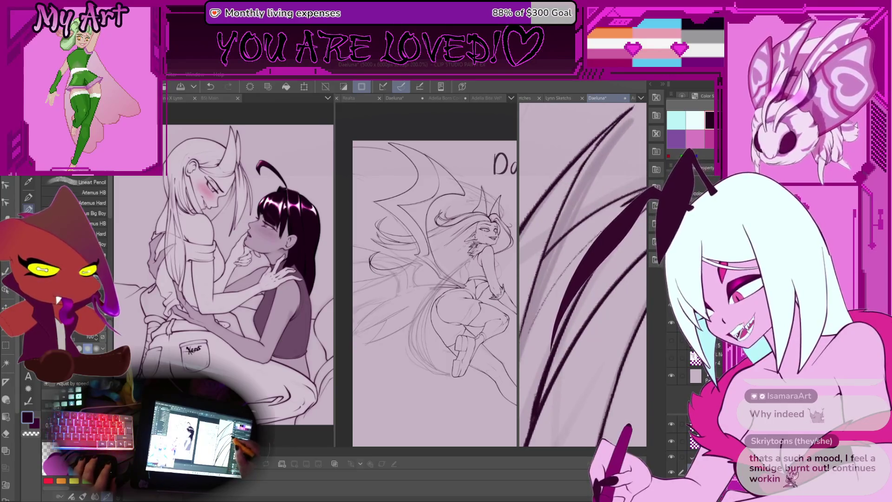
{"action": "mouse_move", "coordinate": [613, 212]}
{"action": "left_mouse_down"}
{"action": "mouse_move", "coordinate": [576, 256]}
{"action": "mouse_move", "coordinate": [553, 233]}
{"action": "left_mouse_up"}
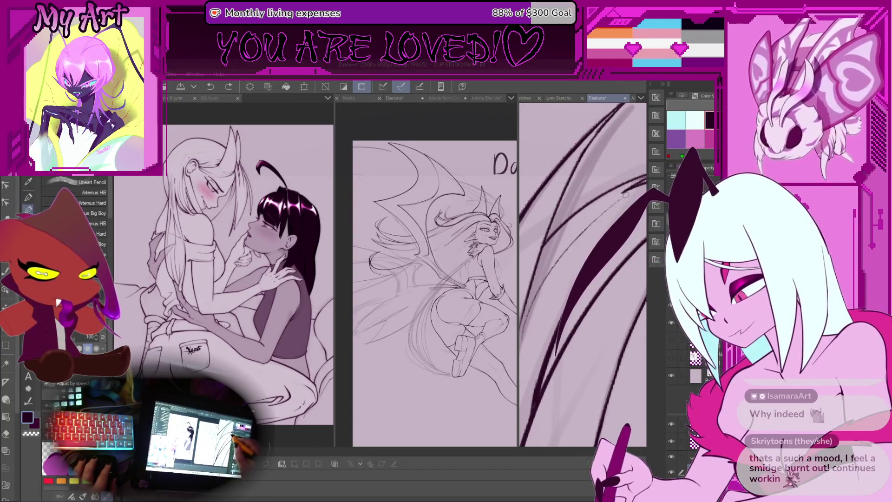
{"action": "left_click_drag", "start_coordinate": [610, 210], "coordinate": [633, 197]}
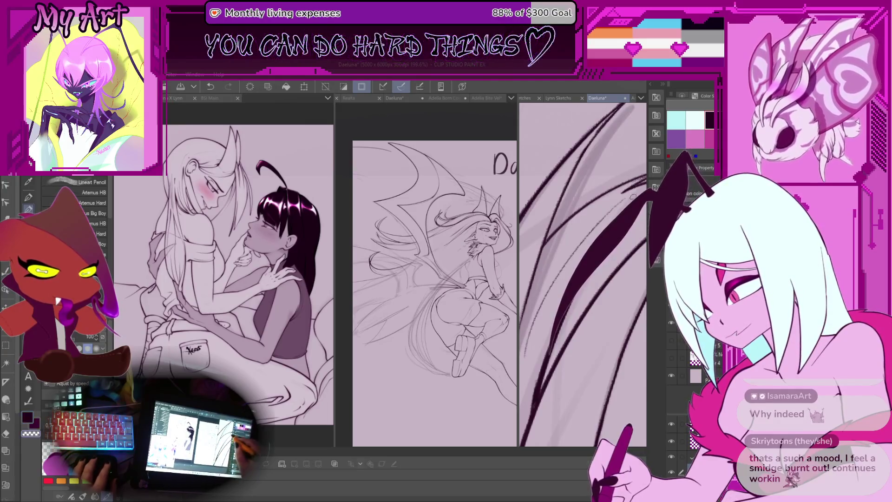
{"action": "scroll", "coordinate": [617, 208], "scroll_direction": "down", "scroll_amount": 1}
{"action": "scroll", "coordinate": [614, 201], "scroll_direction": "down", "scroll_amount": 10}
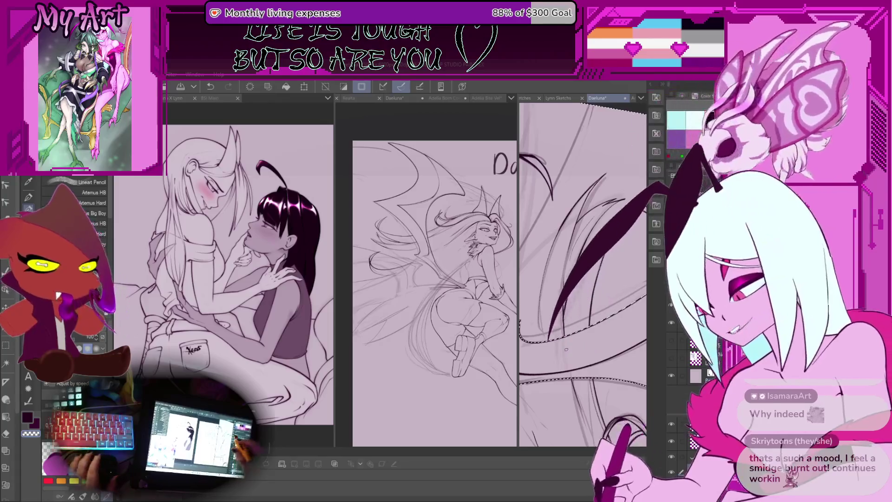
Rotate and zoom the view, then ink thick wing-edge and bone strokes, undoing one bad stroke.
{"action": "scroll", "coordinate": [582, 274], "scroll_direction": "down", "scroll_amount": 3}
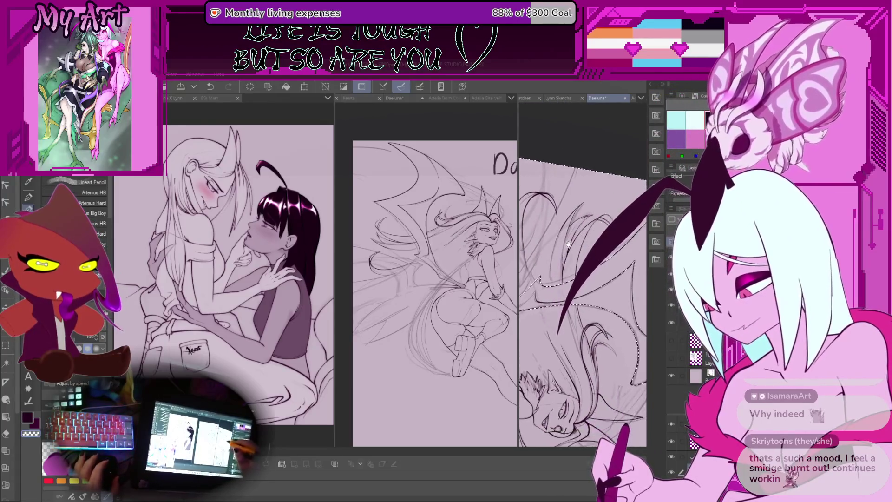
{"action": "scroll", "coordinate": [603, 213], "scroll_direction": "down", "scroll_amount": 2}
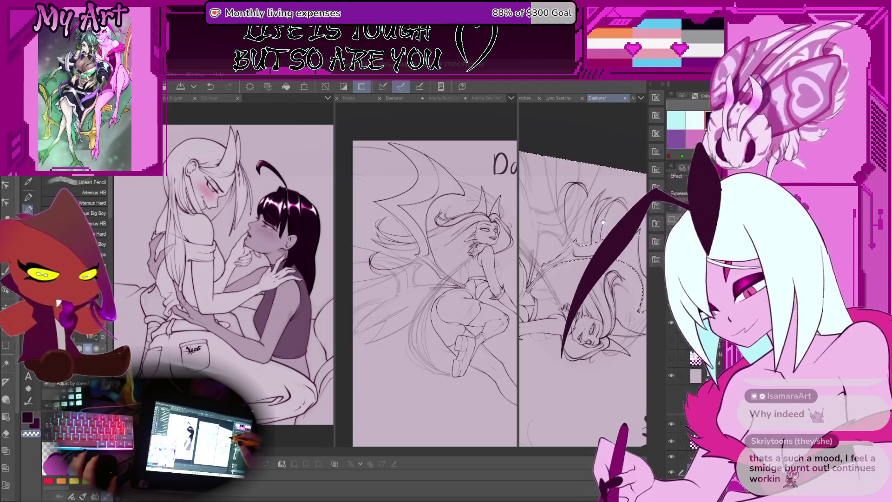
{"action": "key", "text": "minus"}
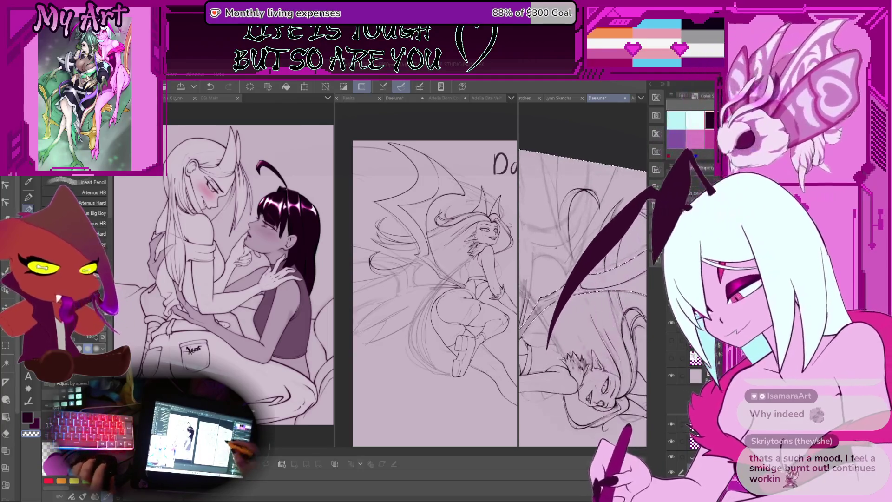
{"action": "scroll", "coordinate": [583, 297], "scroll_direction": "up", "scroll_amount": 3}
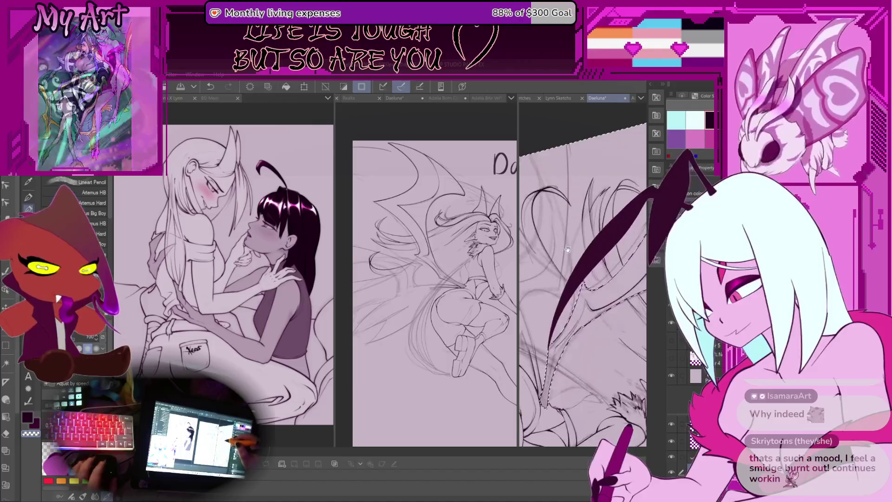
{"action": "scroll", "coordinate": [582, 274], "scroll_direction": "up", "scroll_amount": 3}
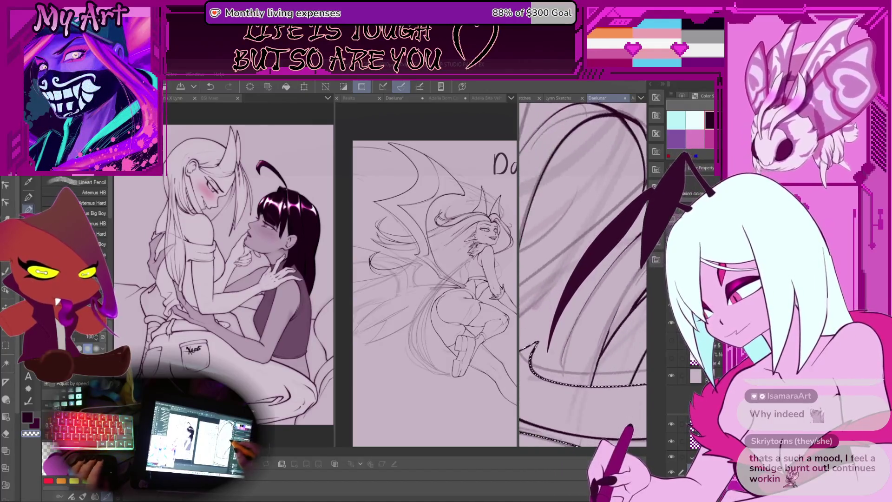
{"action": "scroll", "coordinate": [583, 274], "scroll_direction": "up", "scroll_amount": 2}
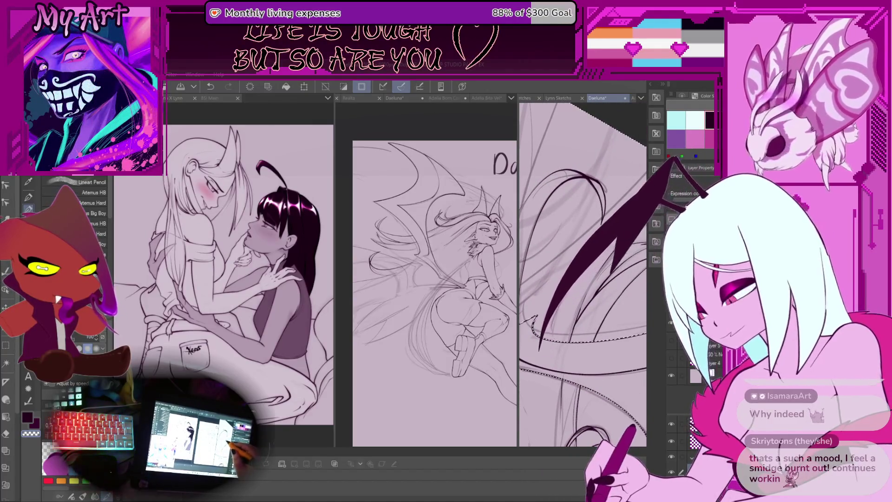
{"action": "scroll", "coordinate": [582, 274], "scroll_direction": "up", "scroll_amount": 2}
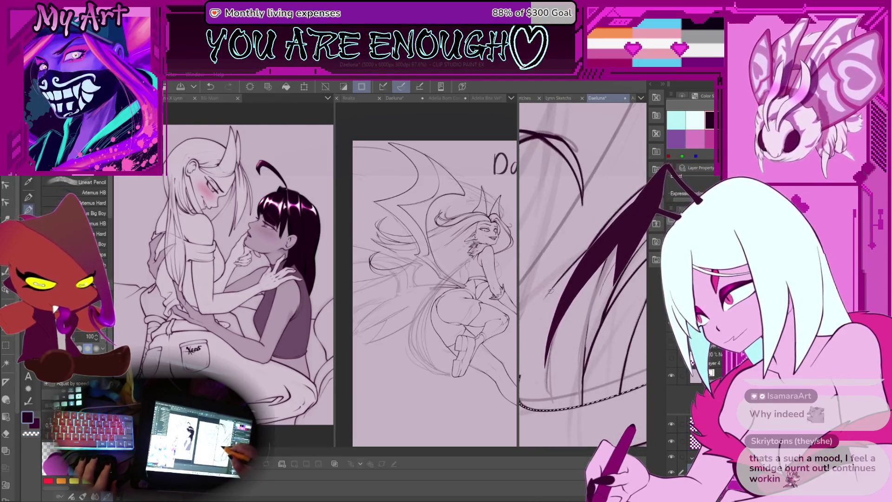
{"action": "scroll", "coordinate": [554, 281], "scroll_direction": "down", "scroll_amount": 3}
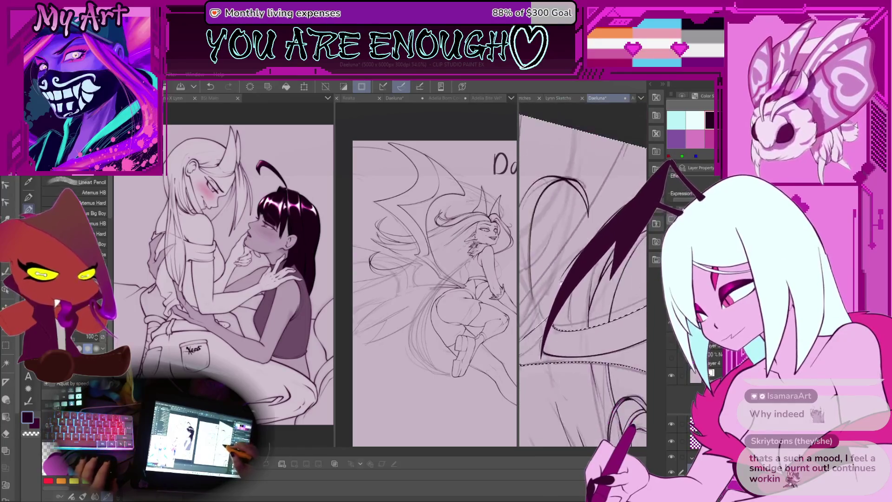
{"action": "scroll", "coordinate": [563, 316], "scroll_direction": "down", "scroll_amount": 2}
{"action": "key", "text": "ctrl+z"}
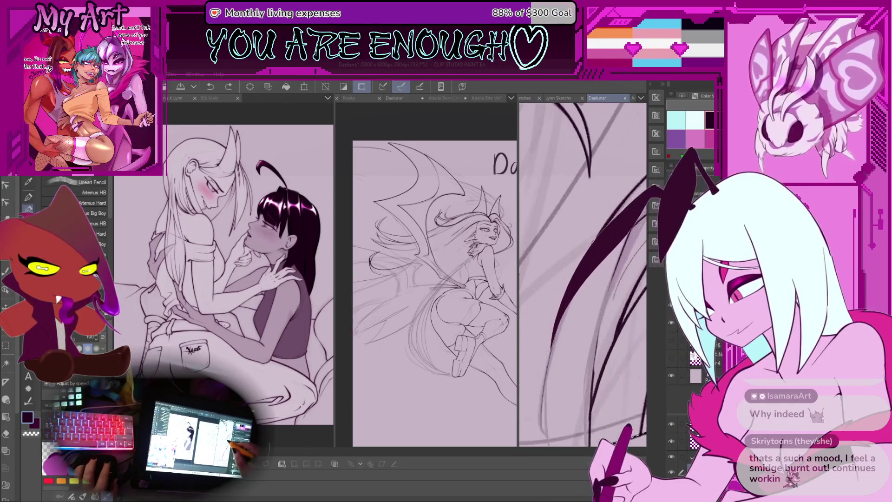
{"action": "scroll", "coordinate": [582, 274], "scroll_direction": "down", "scroll_amount": 2}
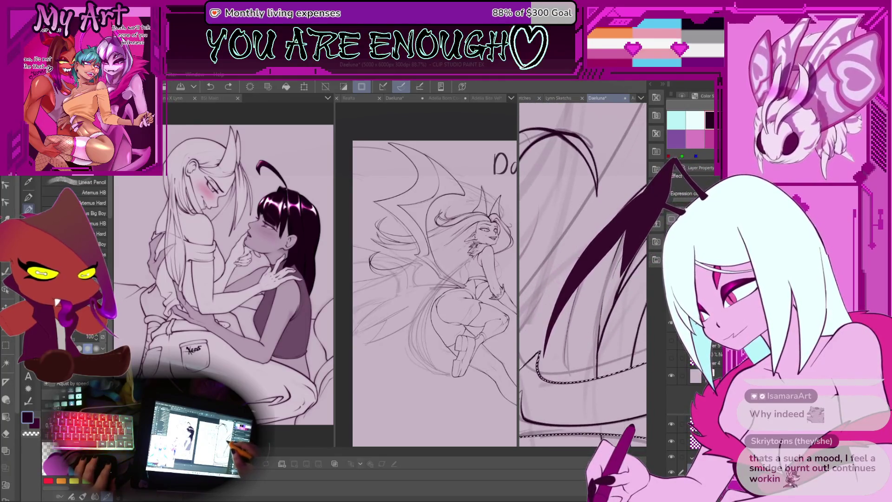
{"action": "key", "text": "m"}
{"action": "scroll", "coordinate": [579, 255], "scroll_direction": "down", "scroll_amount": 2}
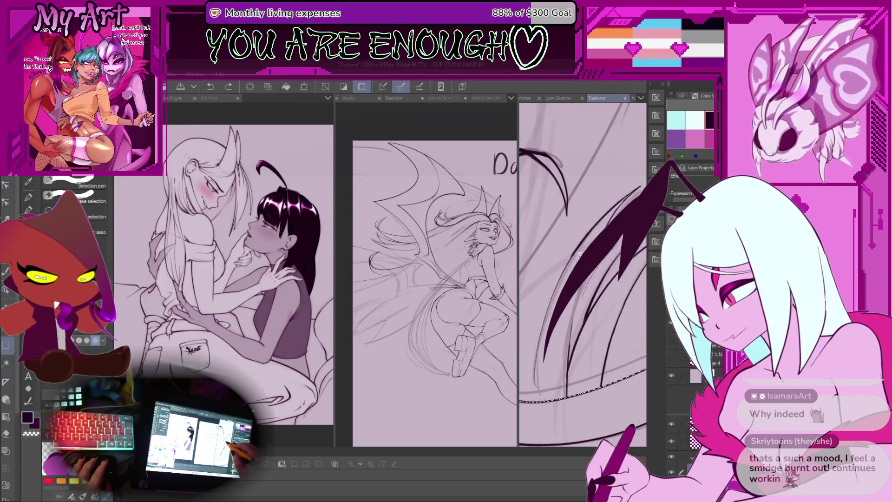
Zoom and pan across the wing and switch to the Lineart Pencil for the finger bones.
{"action": "scroll", "coordinate": [590, 235], "scroll_direction": "up", "scroll_amount": 3}
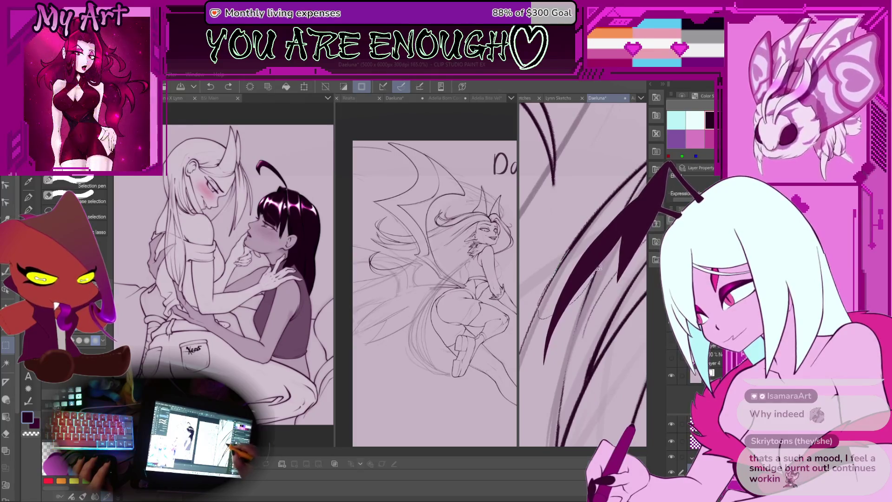
{"action": "scroll", "coordinate": [582, 274], "scroll_direction": "up", "scroll_amount": 2}
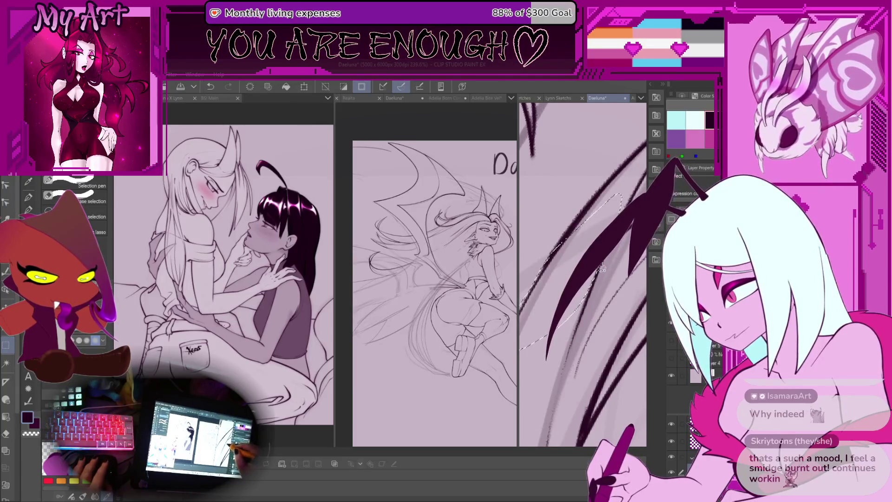
{"action": "left_click_drag", "start_coordinate": [581, 279], "coordinate": [613, 255]}
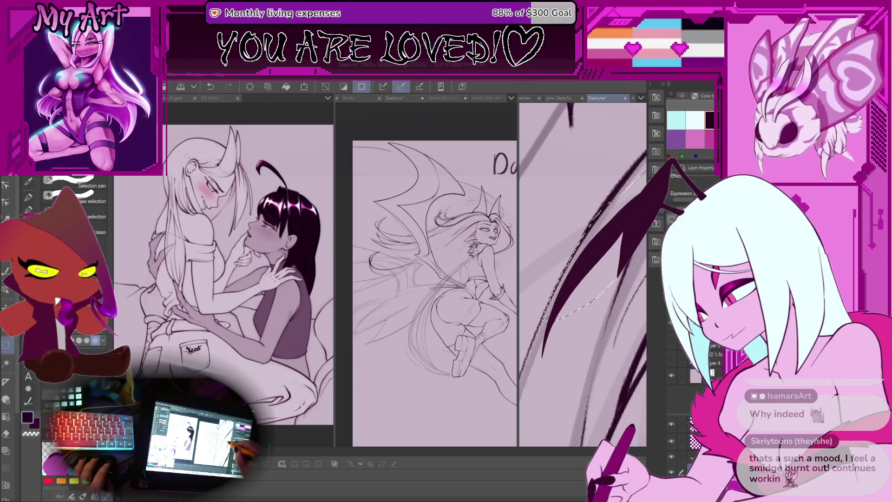
{"action": "scroll", "coordinate": [583, 274], "scroll_direction": "down", "scroll_amount": 5}
{"action": "key", "text": "p"}
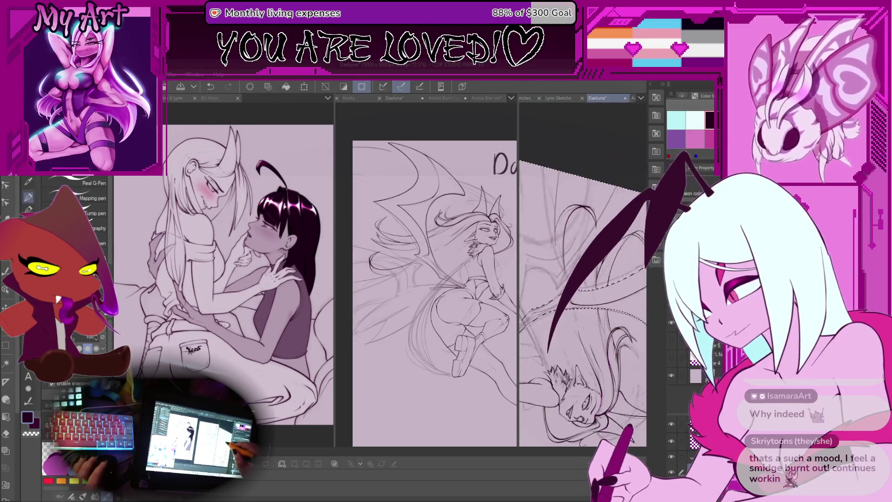
{"action": "key", "text": "p"}
{"action": "scroll", "coordinate": [583, 274], "scroll_direction": "up", "scroll_amount": 3}
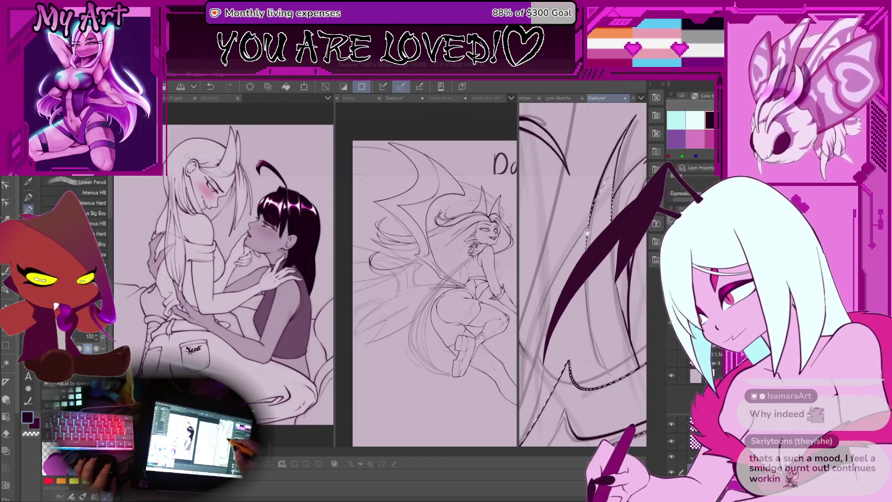
{"action": "scroll", "coordinate": [577, 234], "scroll_direction": "down", "scroll_amount": 2}
{"action": "scroll", "coordinate": [577, 235], "scroll_direction": "up", "scroll_amount": 3}
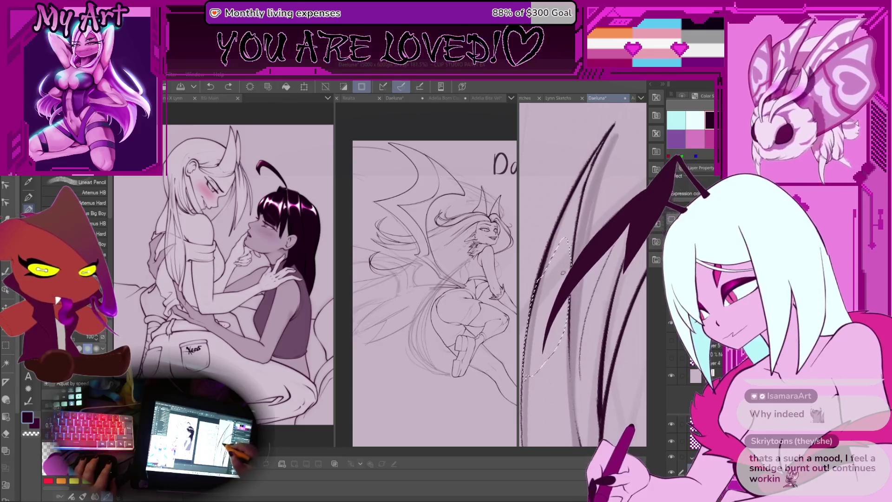
Retry the finger-bone strokes with undo and redo, then zoom out over the wing.
{"action": "key", "text": "m"}
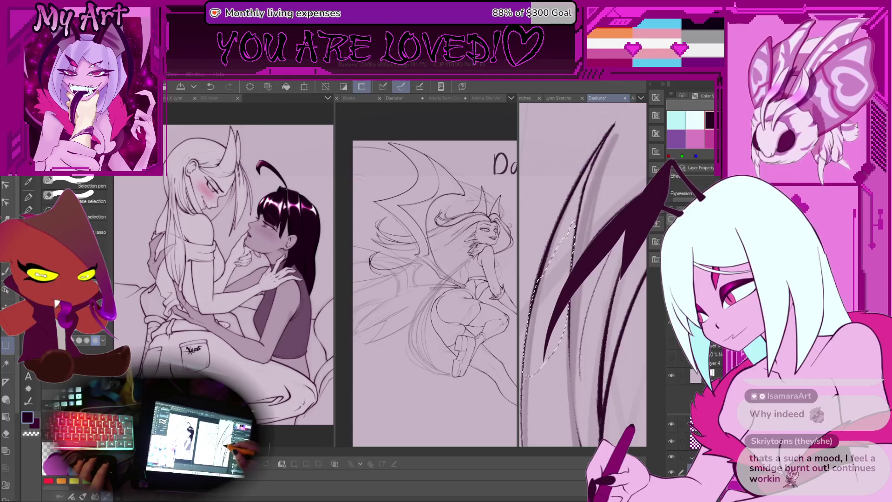
{"action": "key", "text": "p"}
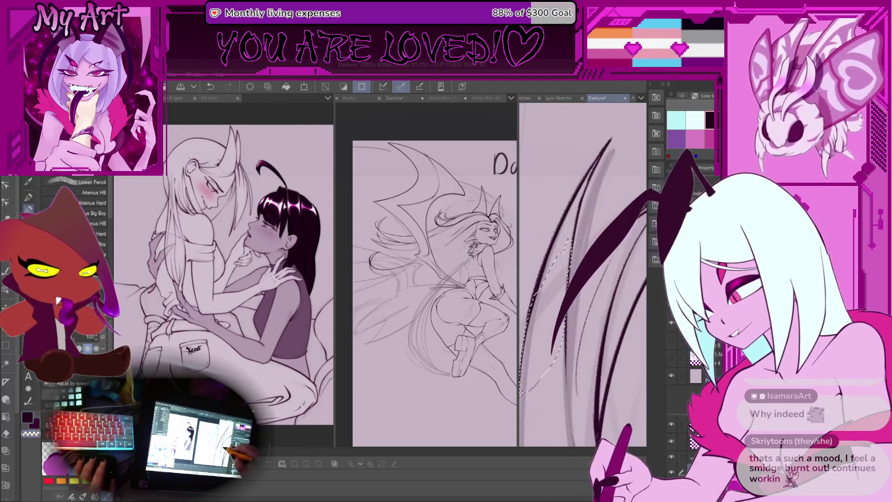
{"action": "key", "text": "ctrl+z"}
{"action": "key", "text": "ctrl+y"}
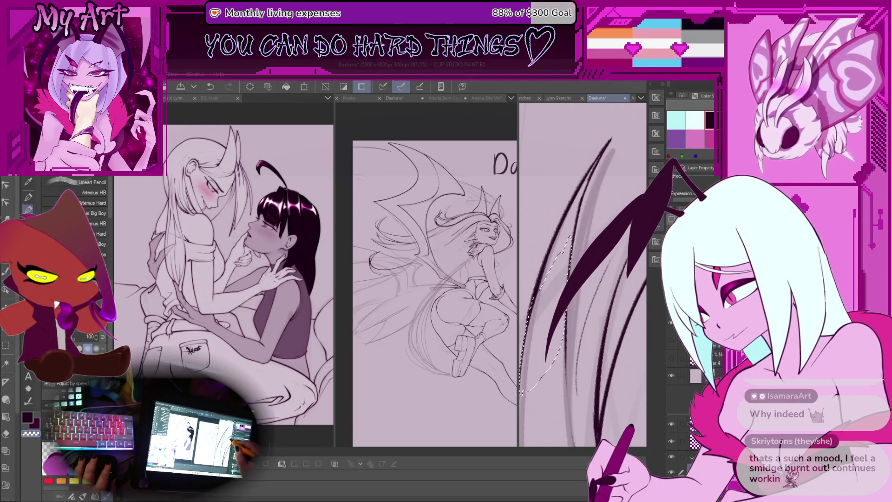
{"action": "key", "text": "ctrl+z"}
{"action": "key", "text": "ctrl+y"}
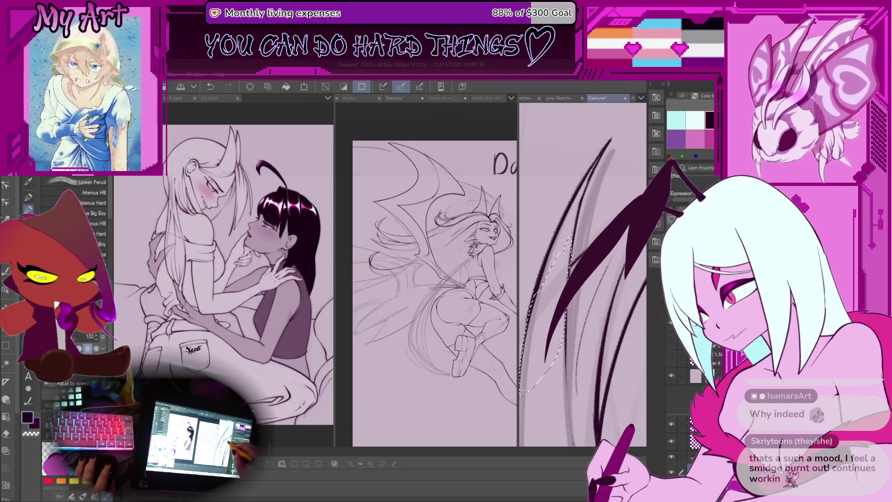
{"action": "key", "text": "ctrl+z"}
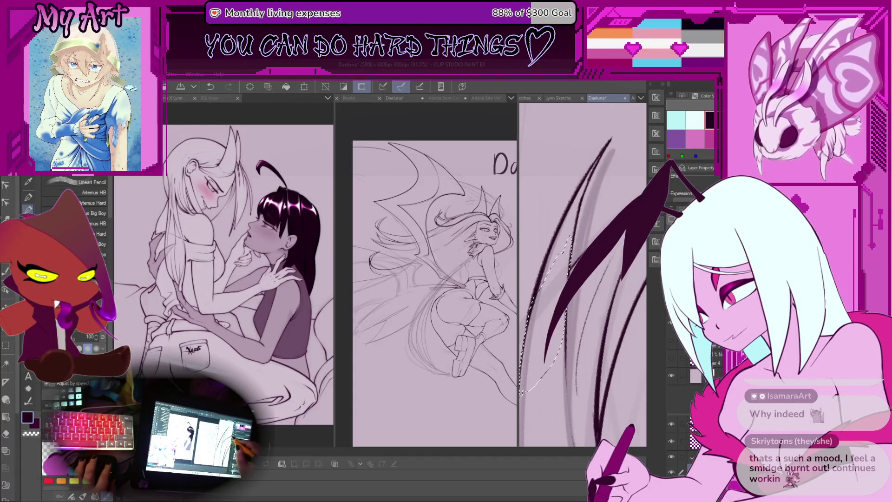
{"action": "key", "text": "ctrl+minus"}
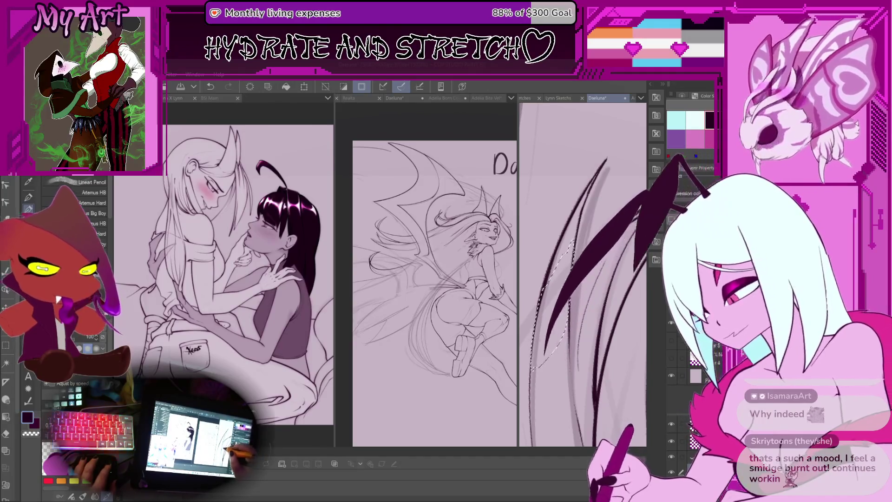
{"action": "mouse_move", "coordinate": [581, 279]}
{"action": "left_mouse_down"}
{"action": "mouse_move", "coordinate": [604, 256]}
{"action": "mouse_move", "coordinate": [582, 276]}
{"action": "mouse_move", "coordinate": [586, 267]}
{"action": "left_mouse_up"}
Rotate and zoom the view to level the selection edge and ink the lower membrane line.
{"action": "left_click_drag", "start_coordinate": [534, 367], "coordinate": [534, 335]}
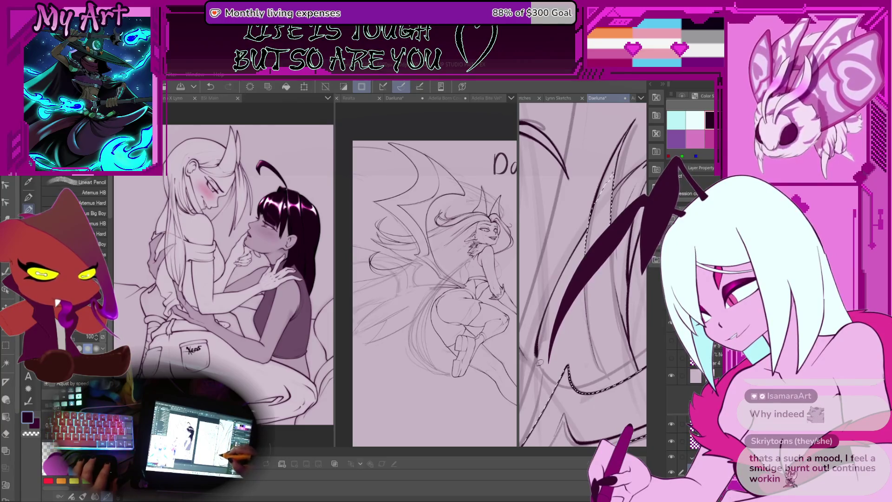
{"action": "scroll", "coordinate": [538, 362], "scroll_direction": "down", "scroll_amount": 5}
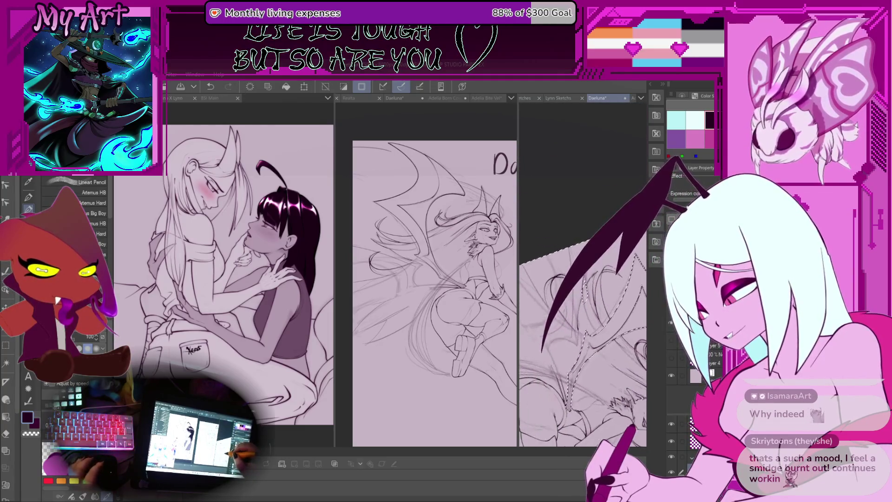
{"action": "left_click_drag", "start_coordinate": [591, 348], "coordinate": [560, 291]}
{"action": "scroll", "coordinate": [560, 292], "scroll_direction": "up", "scroll_amount": 5}
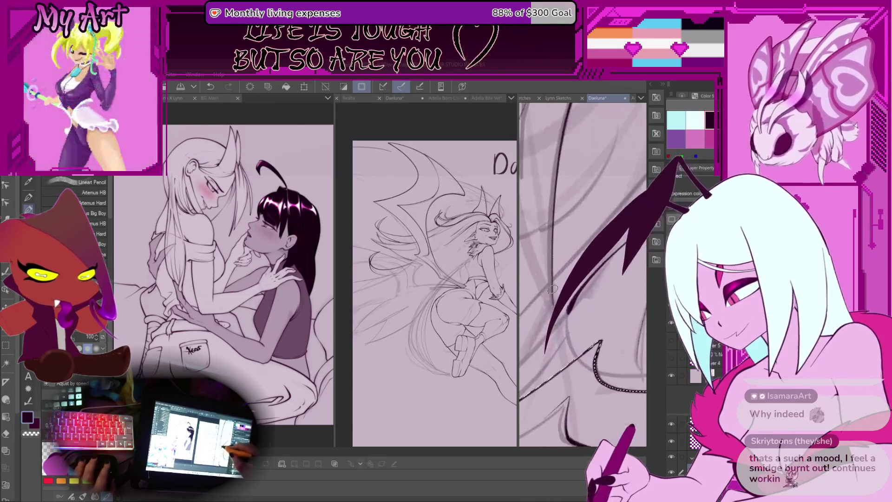
{"action": "mouse_move", "coordinate": [574, 384]}
{"action": "left_mouse_down"}
{"action": "mouse_move", "coordinate": [544, 322]}
{"action": "mouse_move", "coordinate": [541, 342]}
{"action": "left_mouse_up"}
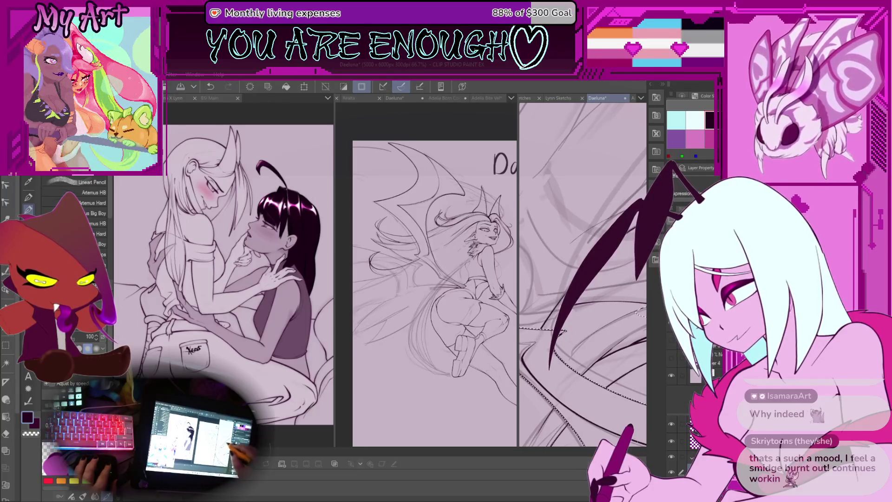
{"action": "left_click_drag", "start_coordinate": [566, 331], "coordinate": [567, 330]}
{"action": "scroll", "coordinate": [566, 331], "scroll_direction": "up", "scroll_amount": 1}
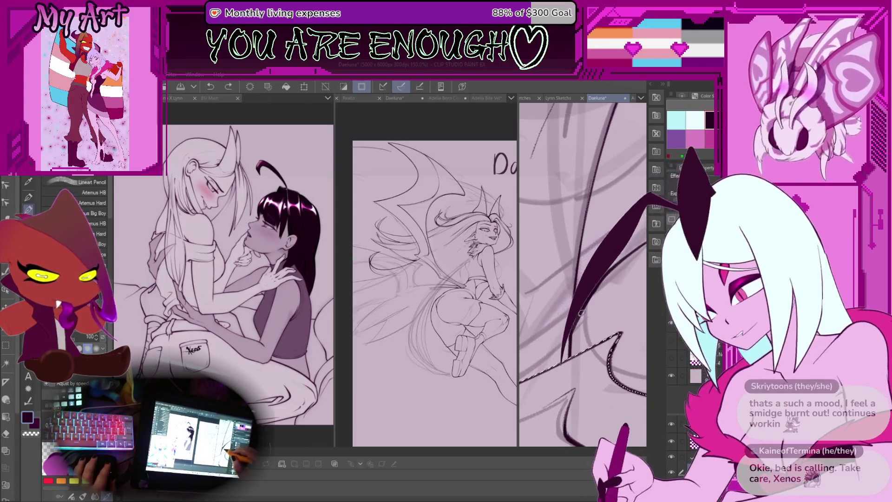
{"action": "left_click_drag", "start_coordinate": [581, 313], "coordinate": [571, 310]}
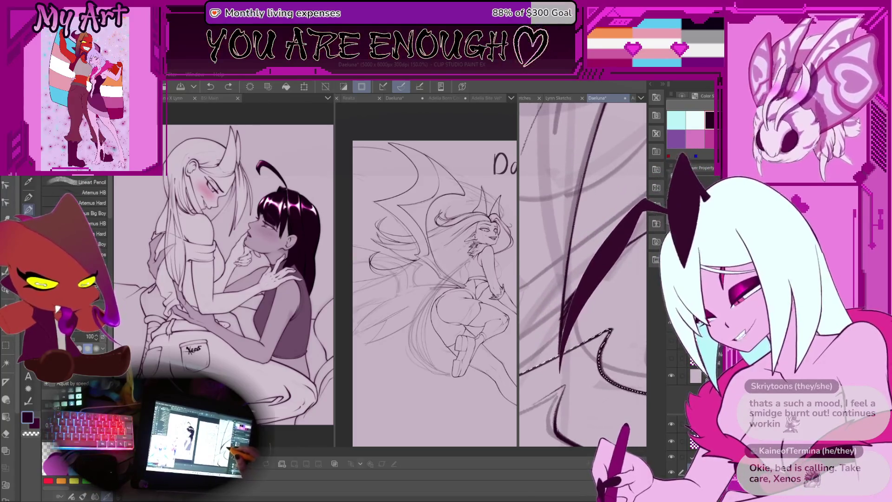
{"action": "left_click_drag", "start_coordinate": [585, 313], "coordinate": [579, 309]}
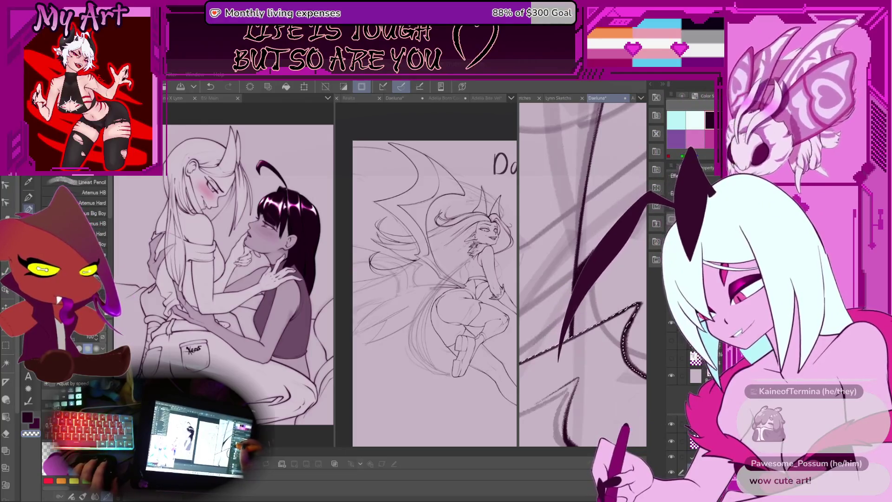
{"action": "key", "text": "ctrl+minus"}
{"action": "key", "text": "ctrl+minus"}
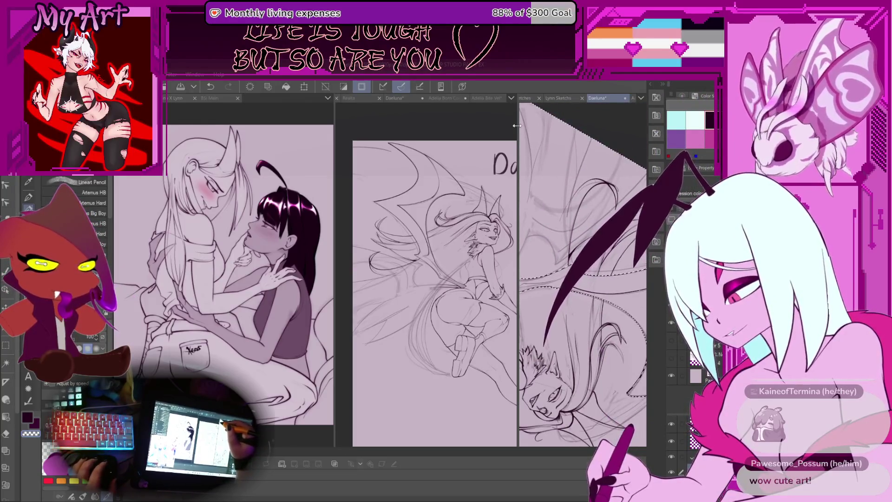
{"action": "left_click_drag", "start_coordinate": [518, 150], "coordinate": [367, 149]}
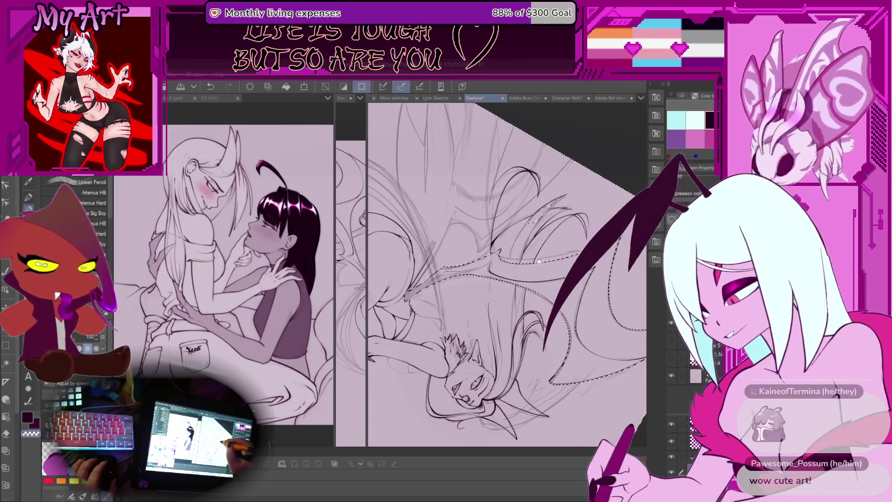
{"action": "key", "text": "ctrl+0"}
{"action": "scroll", "coordinate": [507, 274], "scroll_direction": "up", "scroll_amount": 3}
{"action": "scroll", "coordinate": [506, 274], "scroll_direction": "down", "scroll_amount": 2}
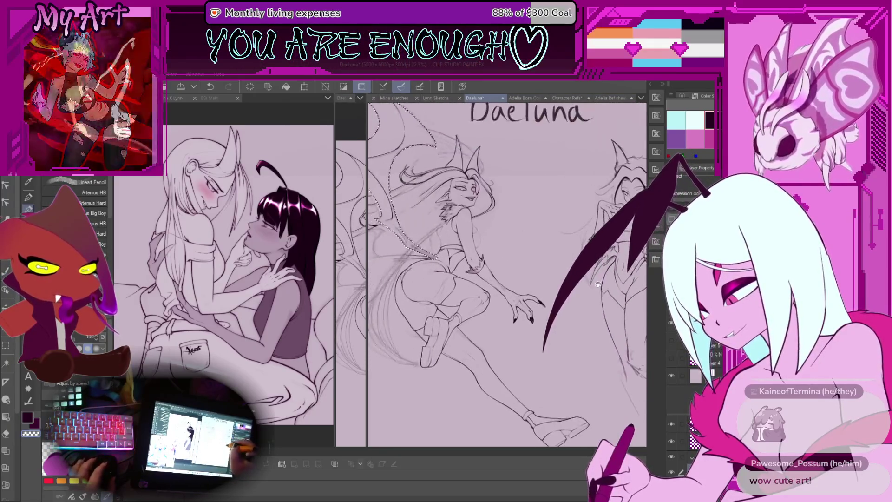
{"action": "scroll", "coordinate": [553, 185], "scroll_direction": "right", "scroll_amount": 1}
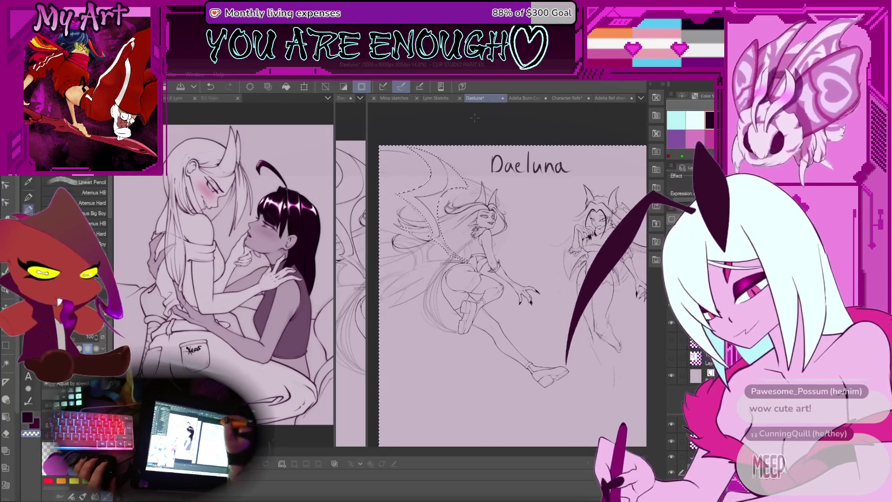
{"action": "left_click", "coordinate": [440, 99]}
{"action": "scroll", "coordinate": [442, 160], "scroll_direction": "down", "scroll_amount": 1}
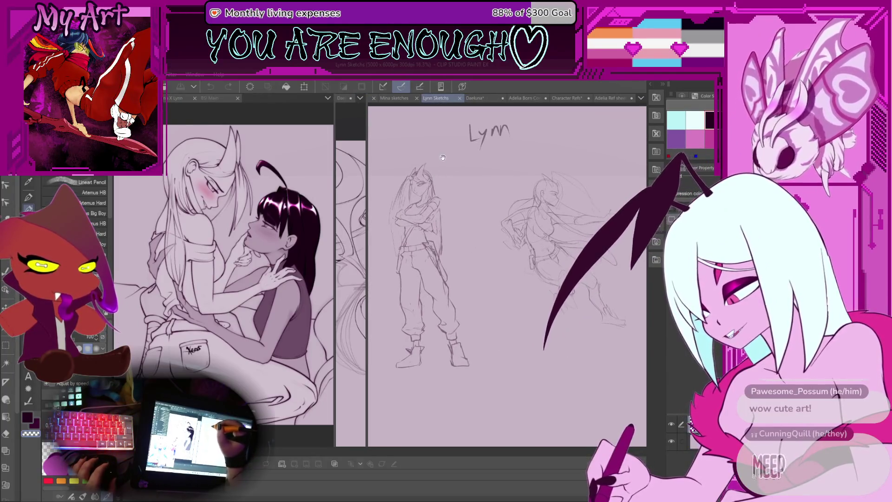
{"action": "left_click", "coordinate": [394, 99]}
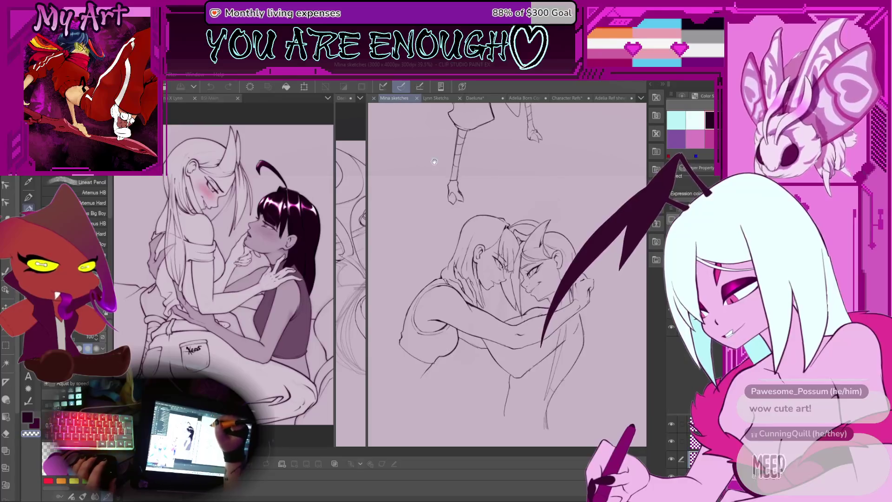
{"action": "scroll", "coordinate": [434, 161], "scroll_direction": "down", "scroll_amount": 5}
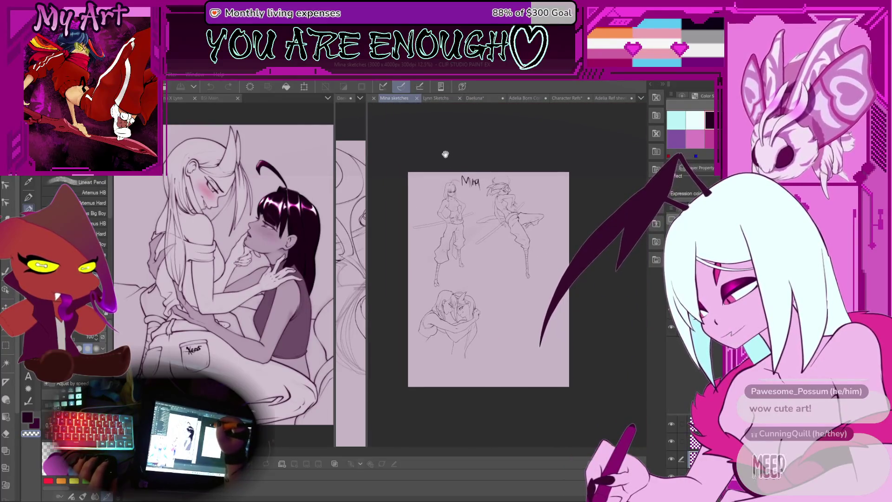
{"action": "scroll", "coordinate": [445, 154], "scroll_direction": "up", "scroll_amount": 4}
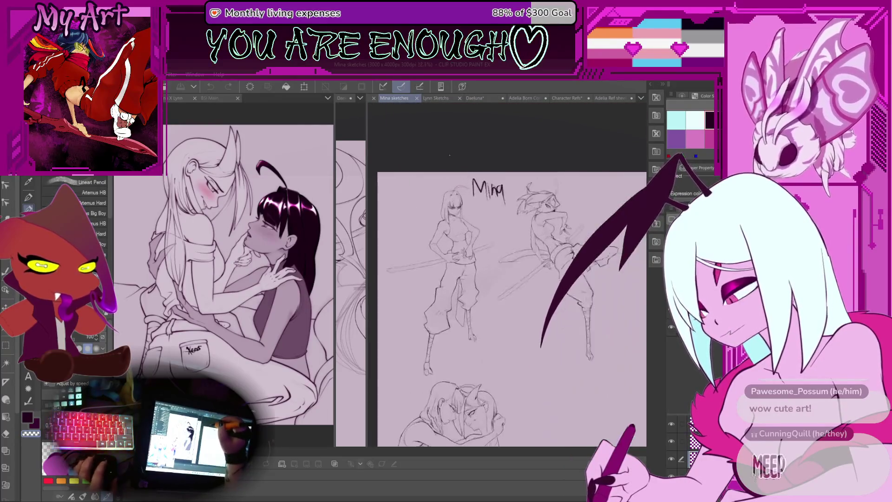
{"action": "left_click", "coordinate": [372, 99]}
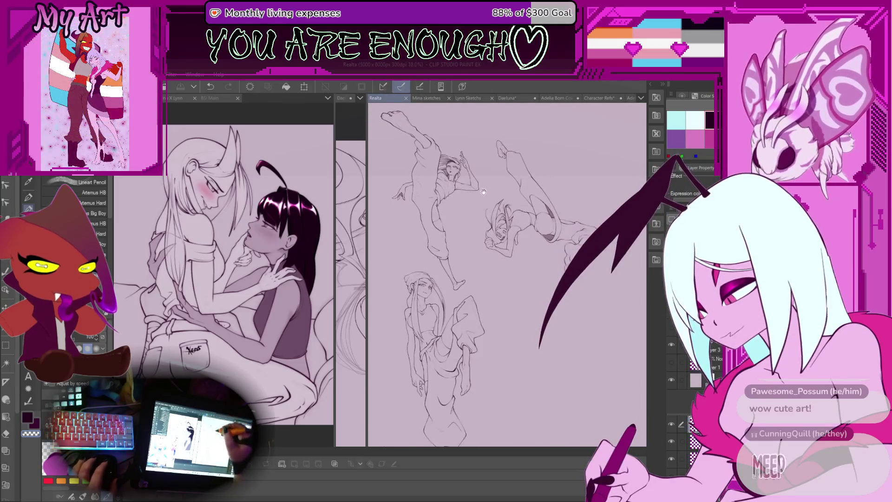
{"action": "scroll", "coordinate": [481, 192], "scroll_direction": "down", "scroll_amount": 1}
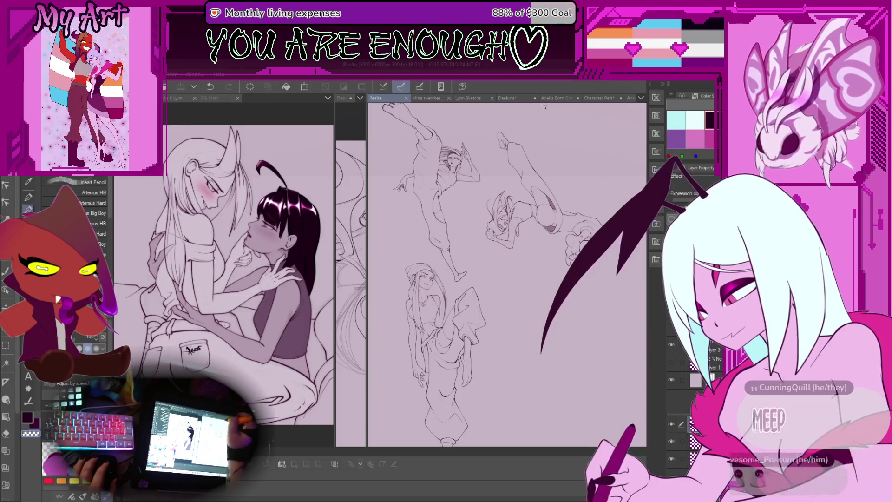
{"action": "left_click", "coordinate": [514, 102]}
{"action": "scroll", "coordinate": [614, 341], "scroll_direction": "up", "scroll_amount": 3}
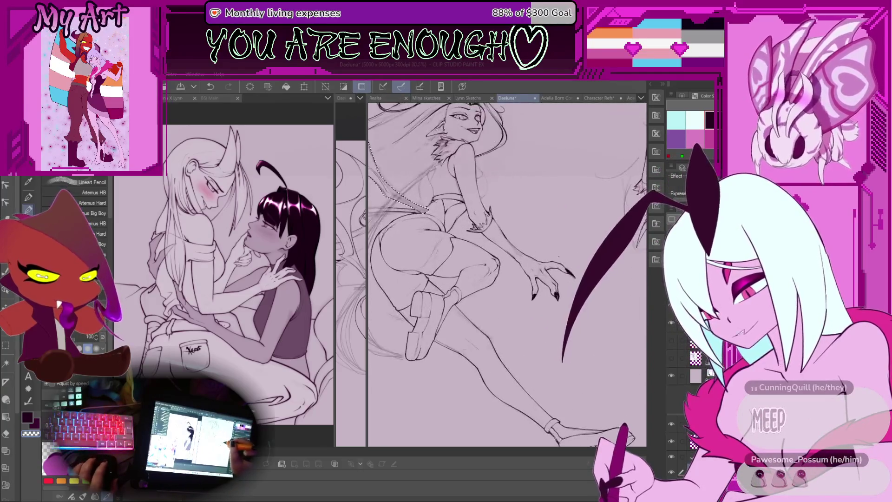
{"action": "left_click_drag", "start_coordinate": [615, 340], "coordinate": [580, 338]}
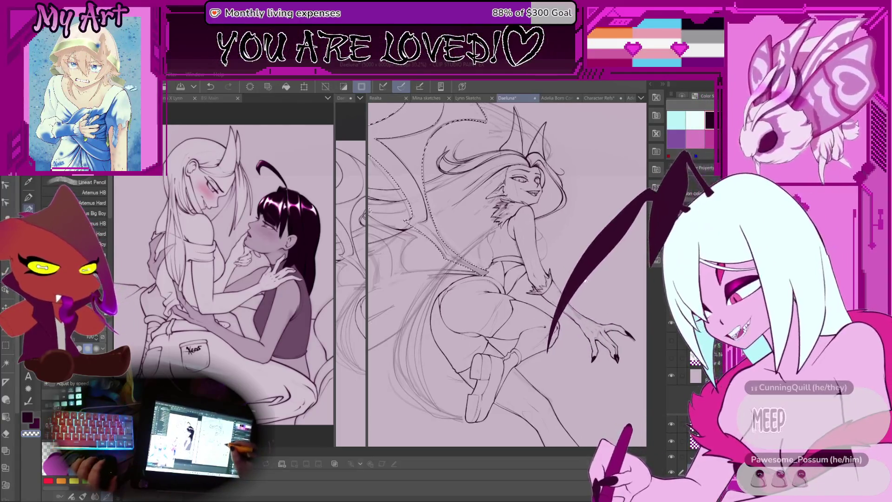
Rotate the canvas view back and forth and zoom in closely on the wing lines.
{"action": "scroll", "coordinate": [506, 274], "scroll_direction": "down", "scroll_amount": 1}
{"action": "scroll", "coordinate": [506, 274], "scroll_direction": "down", "scroll_amount": 2}
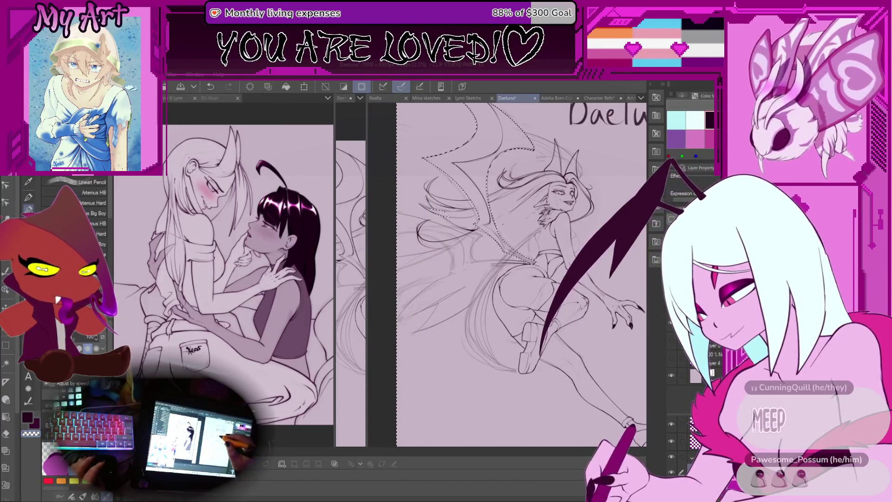
{"action": "key", "text": "minus"}
{"action": "key", "text": "minus"}
{"action": "key", "text": "minus"}
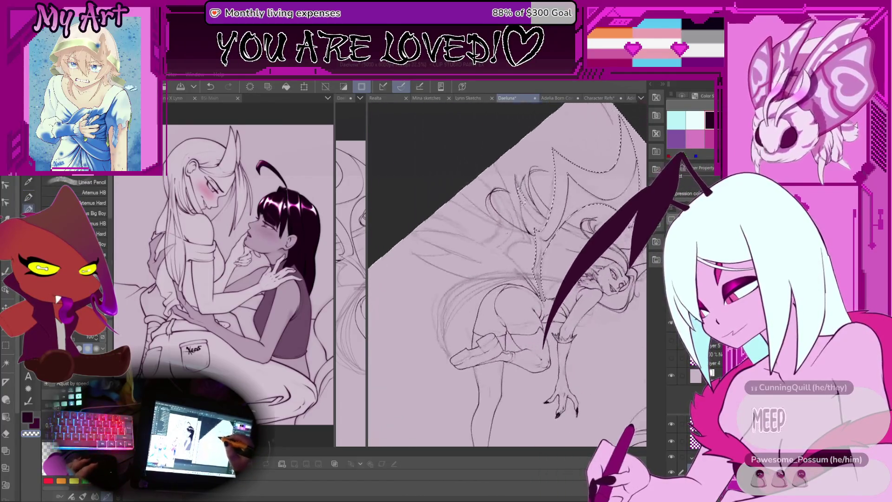
{"action": "key", "text": "minus"}
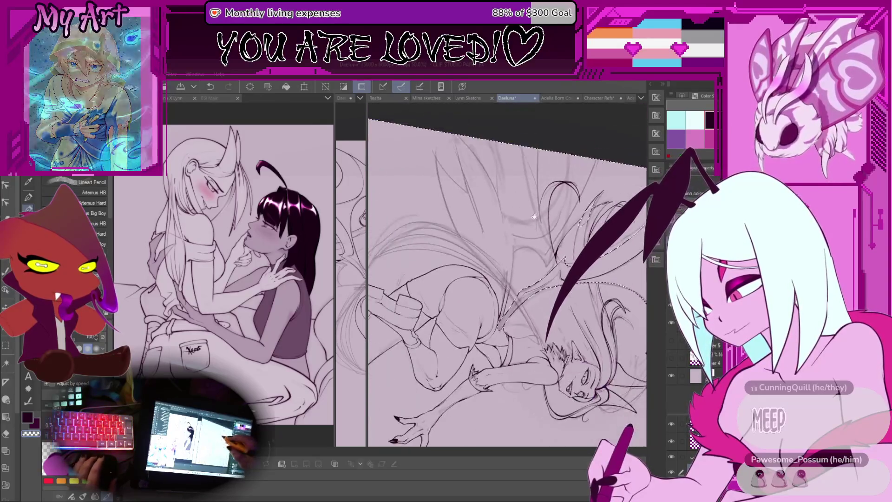
{"action": "key", "text": "minus"}
{"action": "key", "text": "minus"}
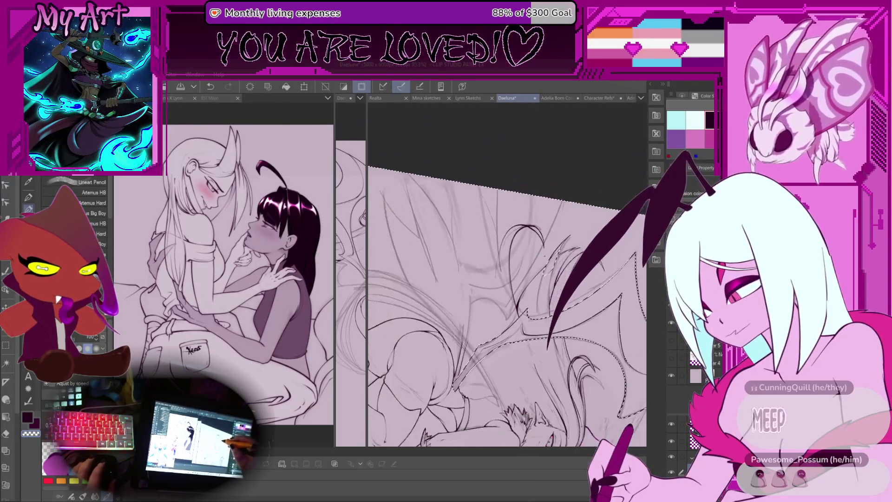
{"action": "key", "text": "minus"}
{"action": "key", "text": "minus"}
{"action": "key", "text": "minus"}
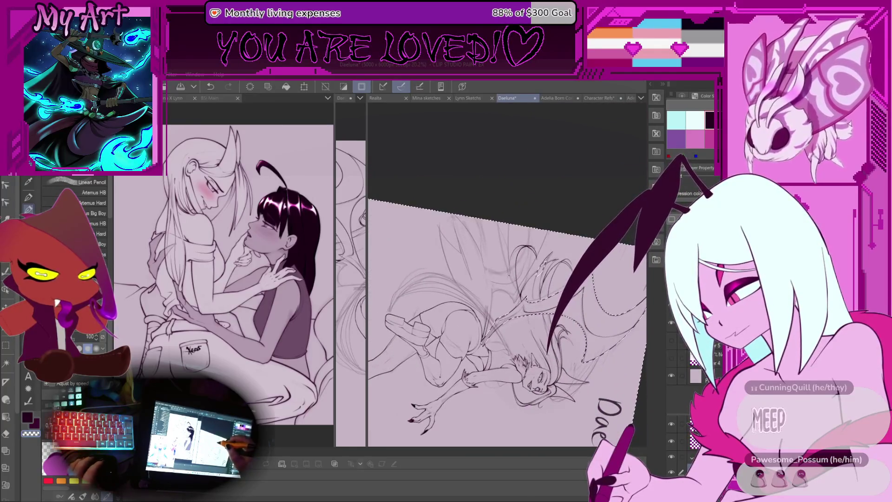
{"action": "key", "text": "ctrl+plus"}
{"action": "key", "text": "ctrl+plus"}
{"action": "key", "text": "ctrl+plus"}
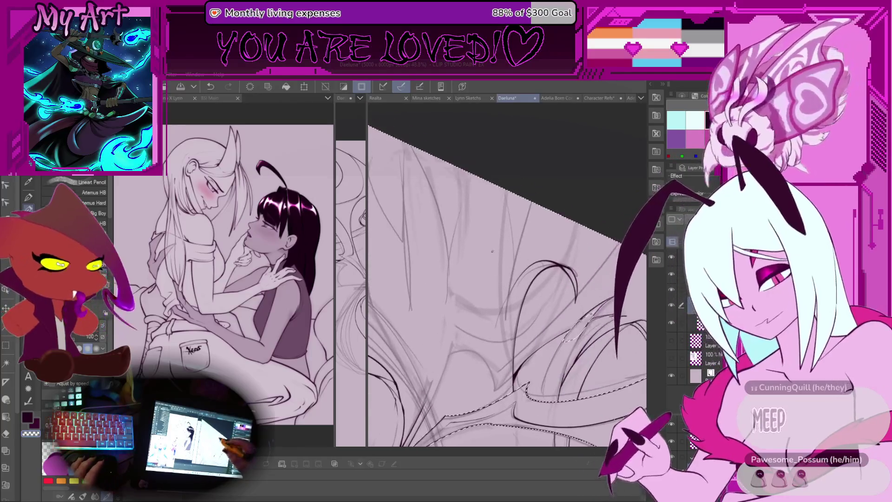
{"action": "key", "text": "asciicircum"}
{"action": "key", "text": "ctrl+plus"}
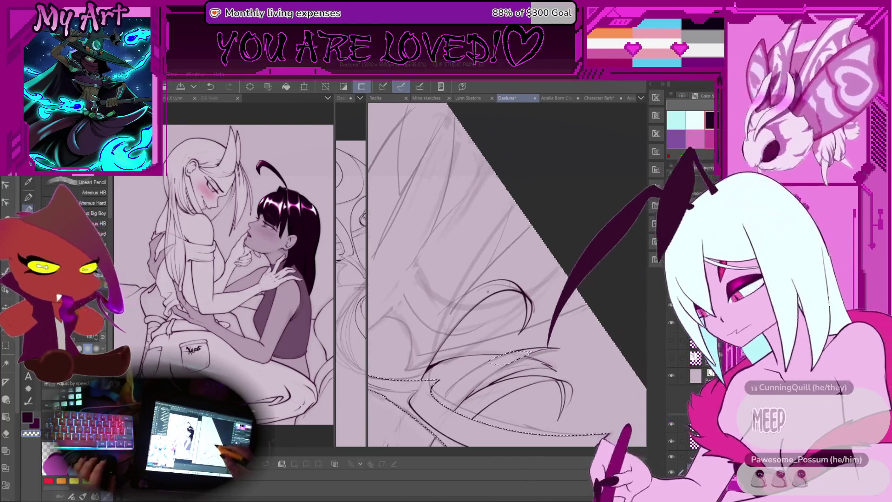
Undo two ink strokes and extend a wing line with a short stroke.
{"action": "key", "text": "ctrl+z"}
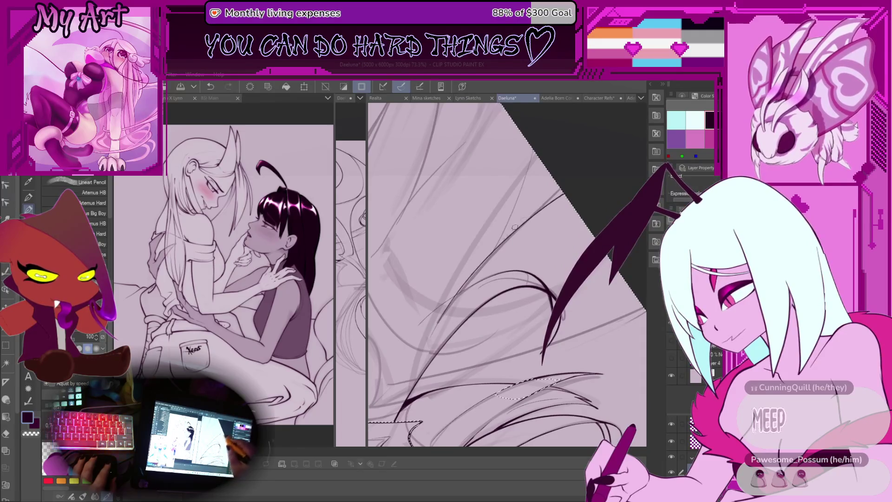
{"action": "key", "text": "ctrl+minus"}
{"action": "key", "text": "ctrl+minus"}
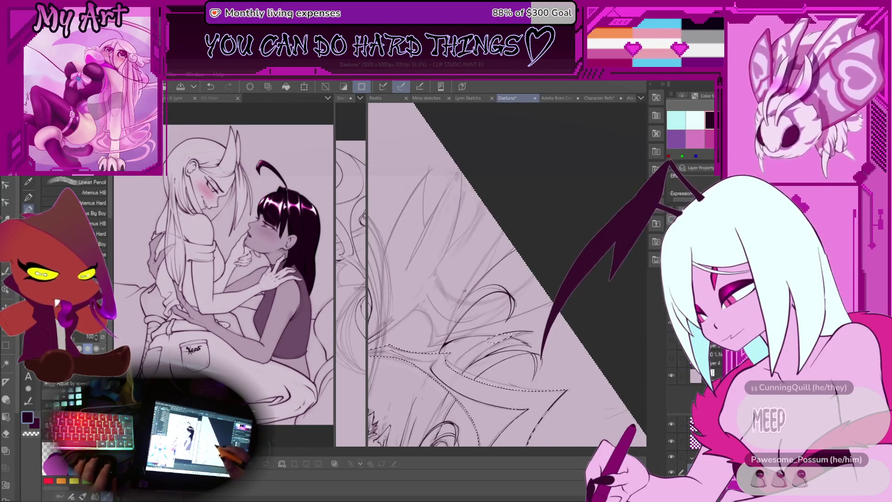
{"action": "key", "text": "ctrl+z"}
{"action": "scroll", "coordinate": [474, 298], "scroll_direction": "up", "scroll_amount": 1}
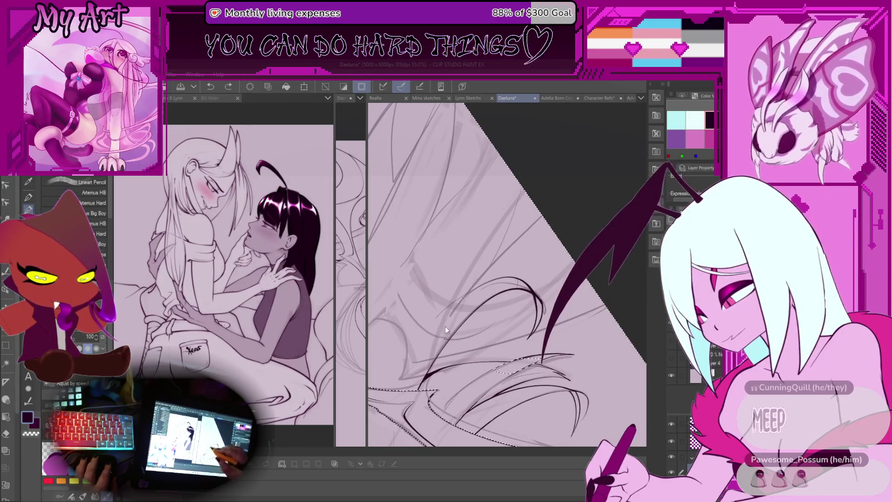
{"action": "left_click_drag", "start_coordinate": [544, 216], "coordinate": [510, 245]}
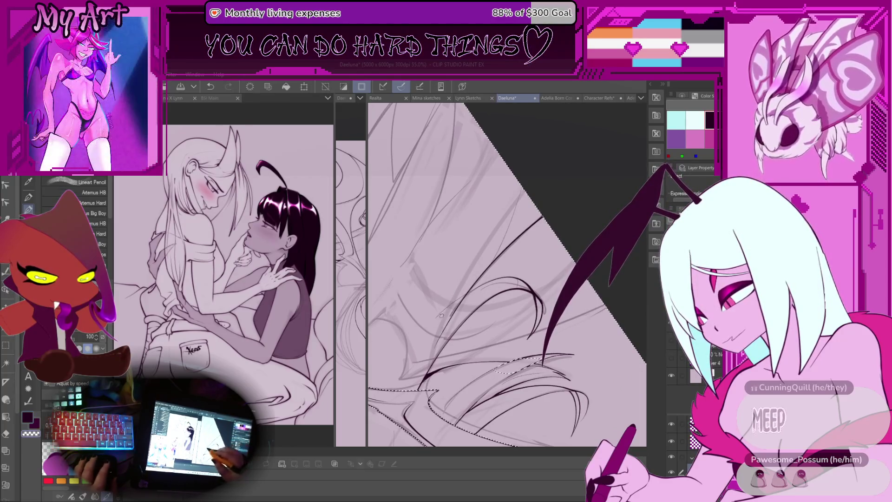
{"action": "scroll", "coordinate": [521, 260], "scroll_direction": "up", "scroll_amount": 3}
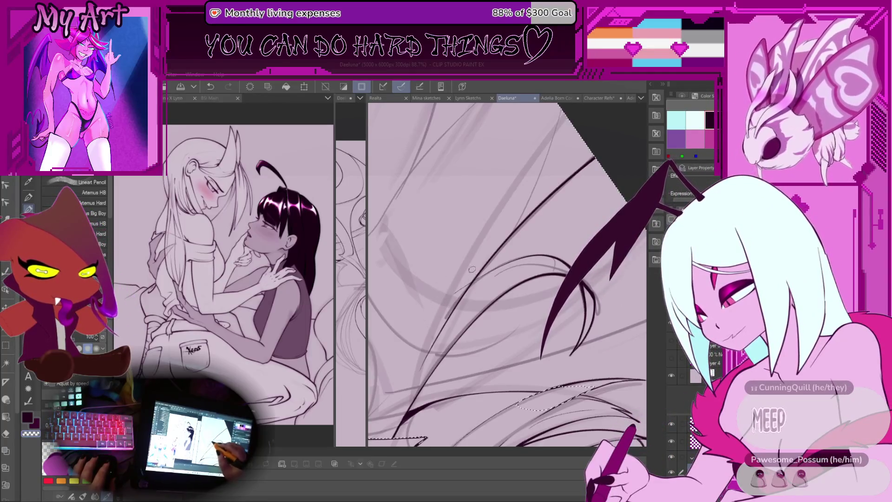
{"action": "scroll", "coordinate": [472, 269], "scroll_direction": "up", "scroll_amount": 2}
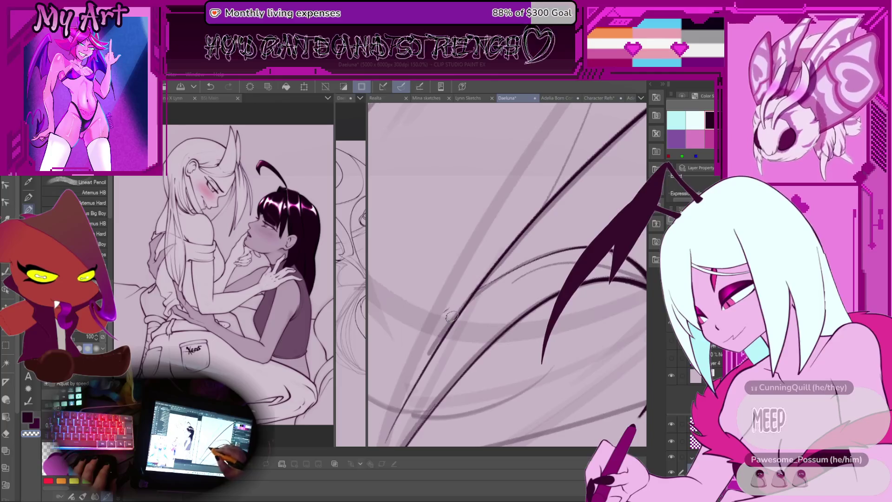
Follow the curved wing stroke and undo its darkened textured segment.
{"action": "mouse_move", "coordinate": [442, 314]}
{"action": "left_mouse_down"}
{"action": "mouse_move", "coordinate": [492, 296]}
{"action": "mouse_move", "coordinate": [487, 288]}
{"action": "left_mouse_up"}
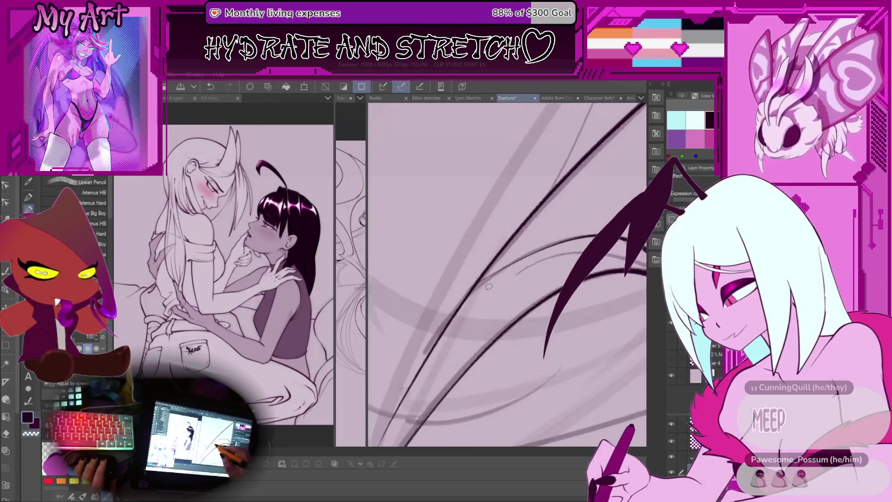
{"action": "scroll", "coordinate": [487, 287], "scroll_direction": "up", "scroll_amount": 2}
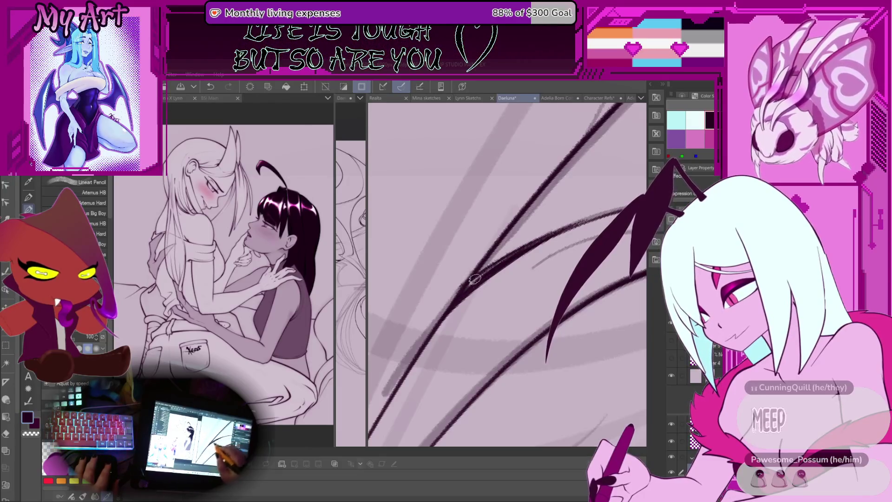
{"action": "mouse_move", "coordinate": [476, 276]}
{"action": "left_mouse_down"}
{"action": "mouse_move", "coordinate": [517, 252]}
{"action": "mouse_move", "coordinate": [434, 323]}
{"action": "left_mouse_up"}
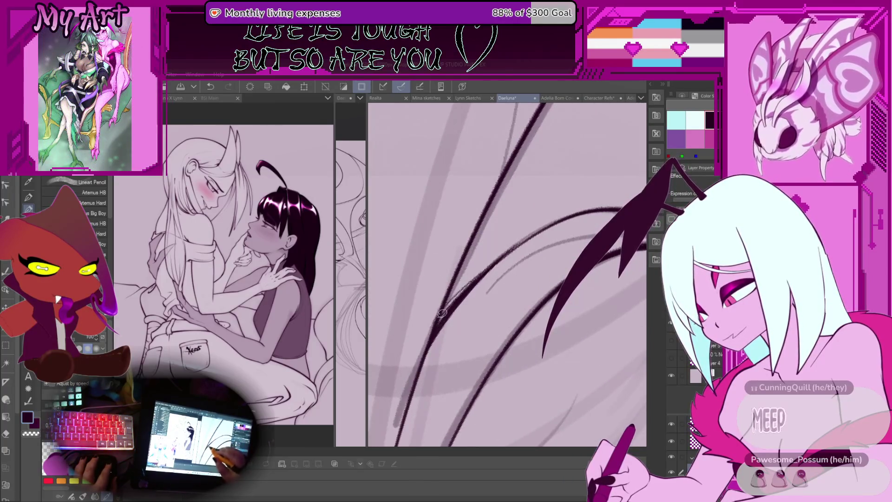
{"action": "left_click_drag", "start_coordinate": [564, 215], "coordinate": [430, 339]}
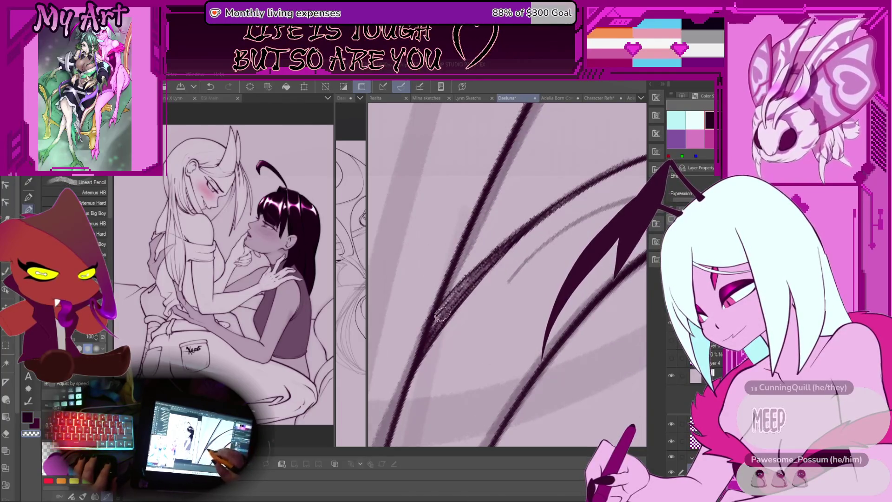
{"action": "key", "text": "ctrl+z"}
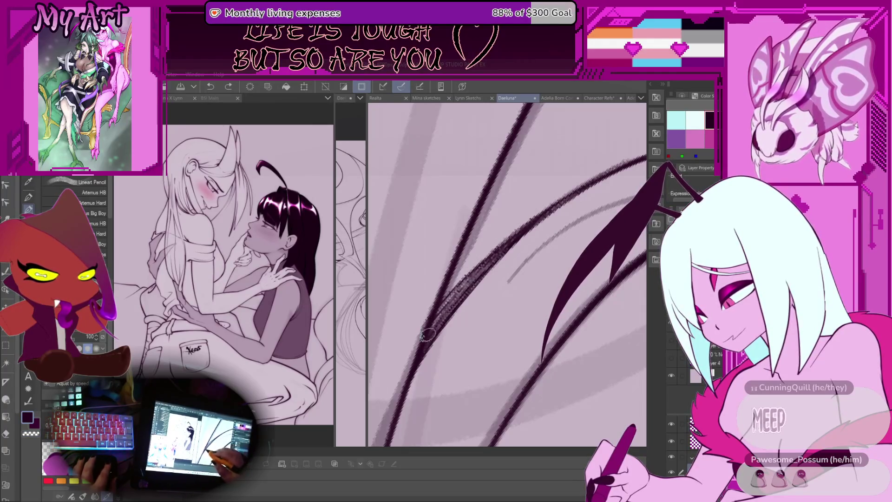
{"action": "scroll", "coordinate": [475, 265], "scroll_direction": "down", "scroll_amount": 5}
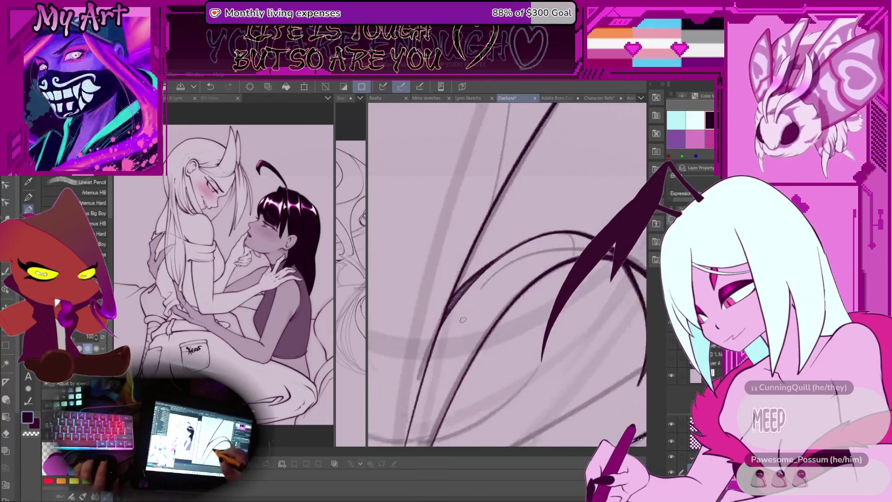
{"action": "scroll", "coordinate": [467, 353], "scroll_direction": "up", "scroll_amount": 5}
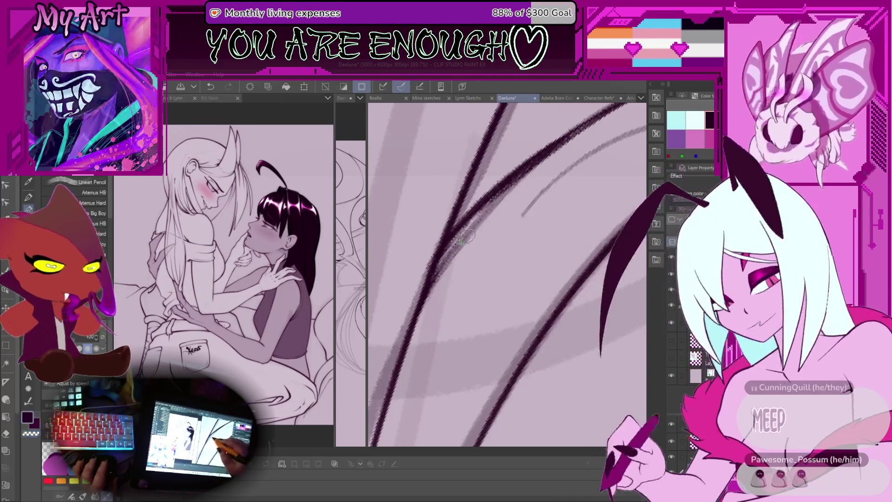
Tilt the canvas slightly and ink a line along the wing edge.
{"action": "key", "text": "minus"}
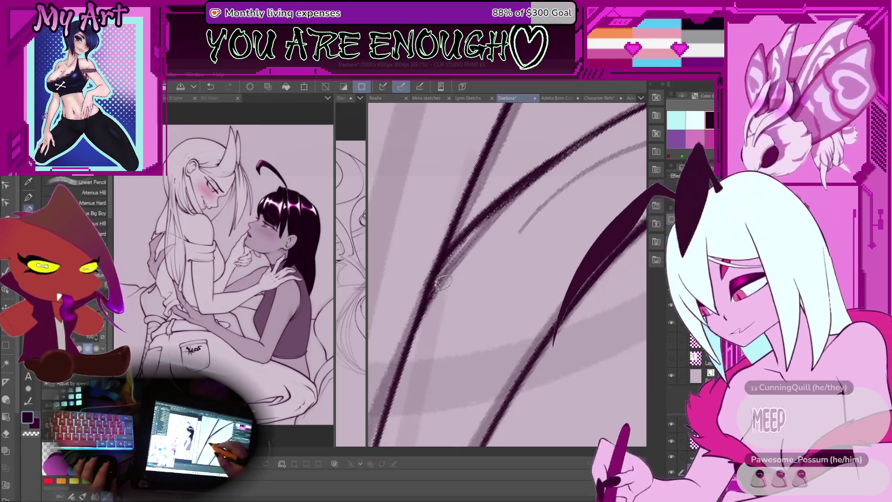
{"action": "left_click_drag", "start_coordinate": [432, 292], "coordinate": [441, 272]}
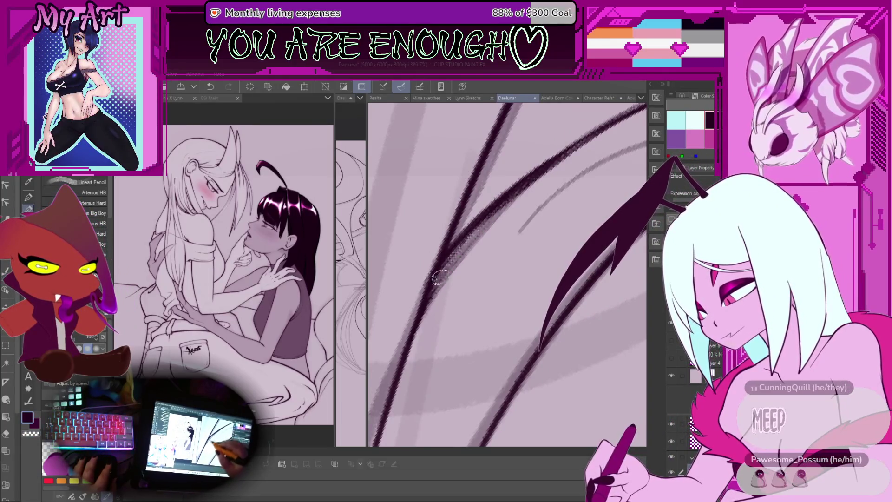
{"action": "key", "text": "minus"}
{"action": "key", "text": "minus"}
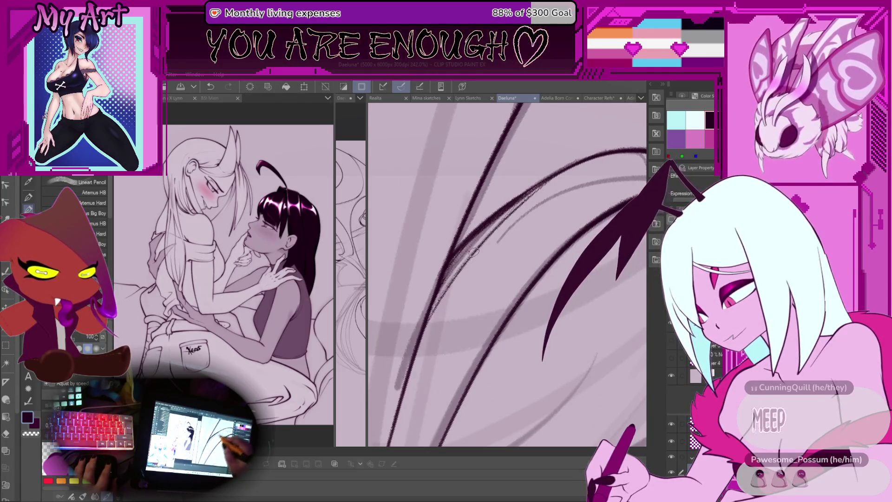
{"action": "scroll", "coordinate": [526, 196], "scroll_direction": "down", "scroll_amount": 5}
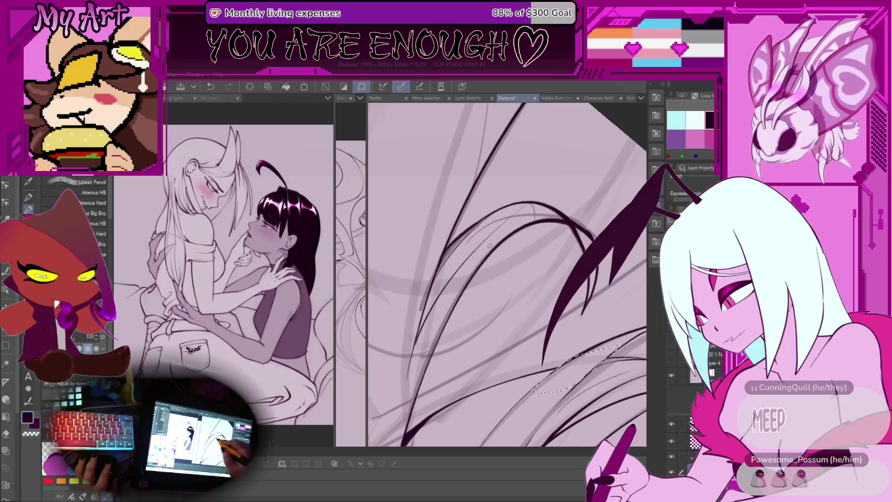
{"action": "scroll", "coordinate": [420, 343], "scroll_direction": "up", "scroll_amount": 2}
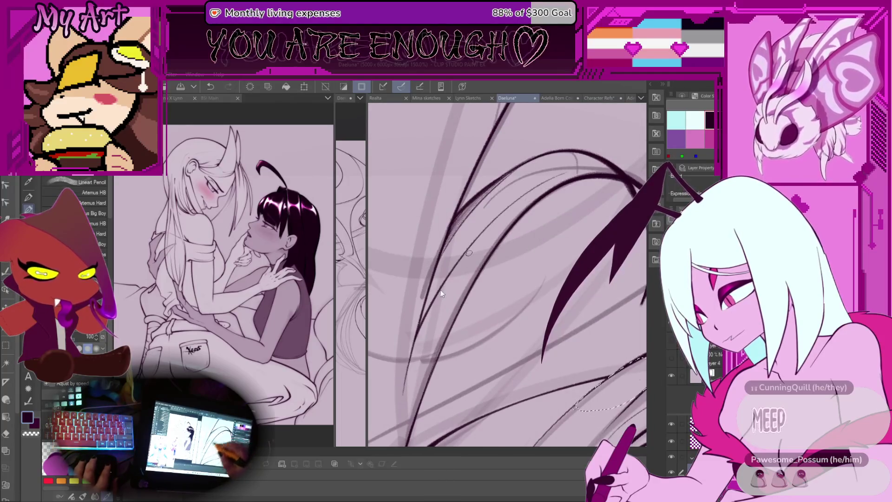
{"action": "scroll", "coordinate": [521, 199], "scroll_direction": "up", "scroll_amount": 2}
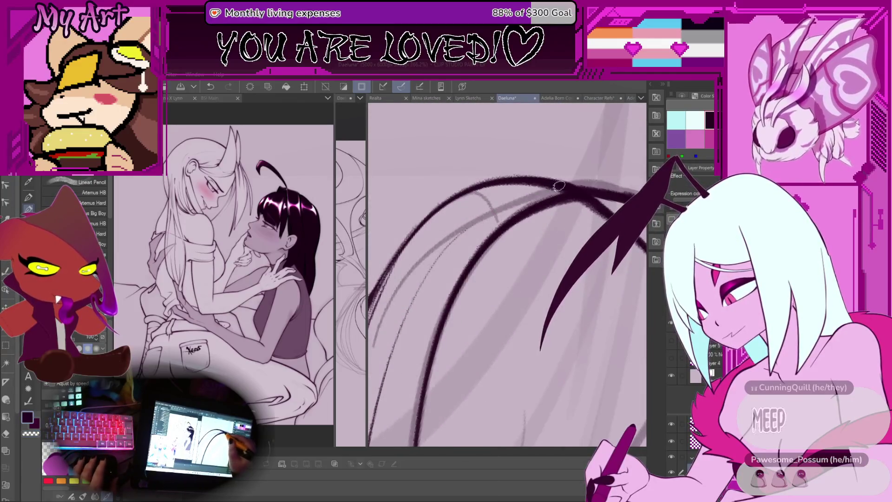
Draw the wing's top edge, undoing two unsatisfactory attempts.
{"action": "left_click_drag", "start_coordinate": [548, 187], "coordinate": [460, 234]}
{"action": "key", "text": "ctrl+z"}
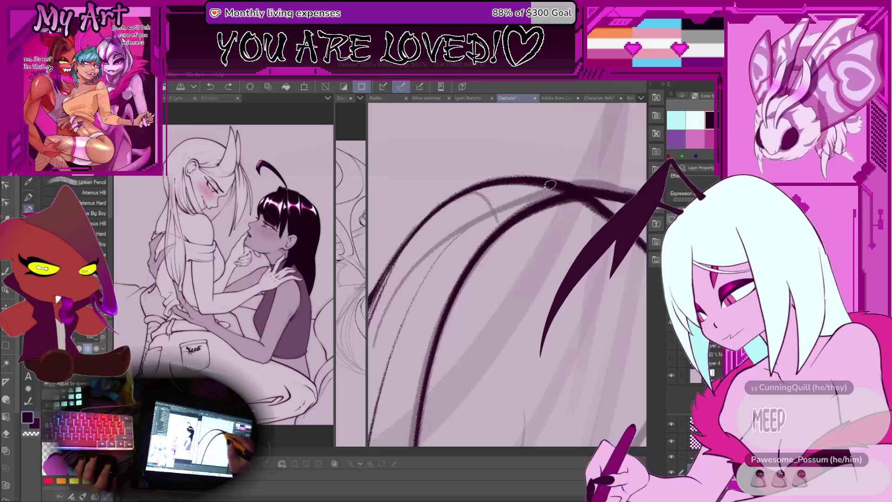
{"action": "left_click_drag", "start_coordinate": [549, 185], "coordinate": [465, 226]}
{"action": "key", "text": "ctrl+z"}
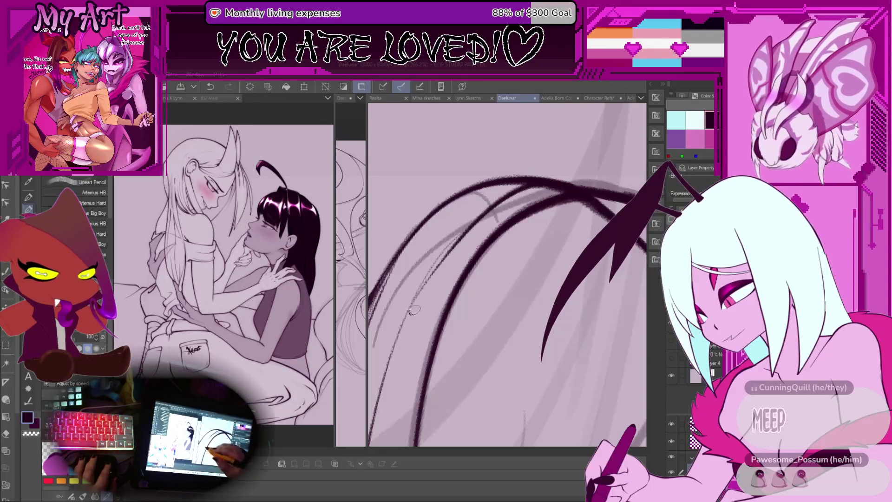
{"action": "scroll", "coordinate": [412, 312], "scroll_direction": "down", "scroll_amount": 3}
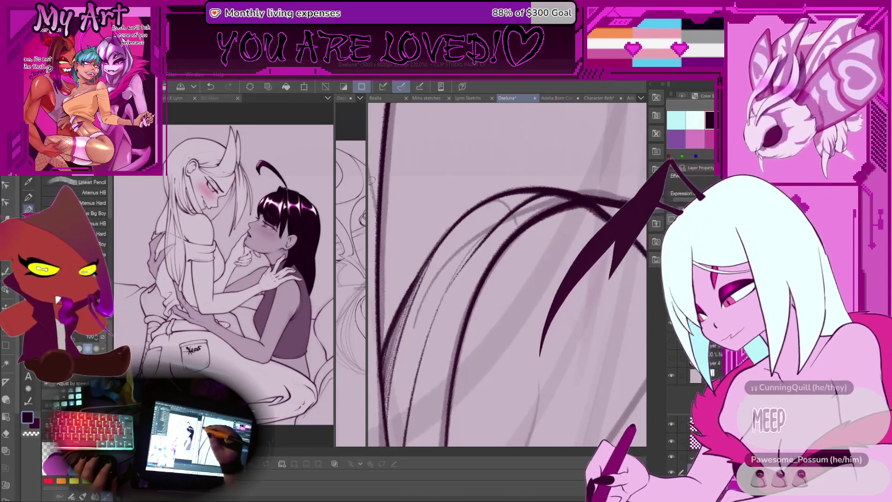
{"action": "left_click", "coordinate": [366, 188]}
Widen the full-sketch view and redraw a thick wing stroke reaching higher.
{"action": "left_click_drag", "start_coordinate": [367, 185], "coordinate": [508, 186]}
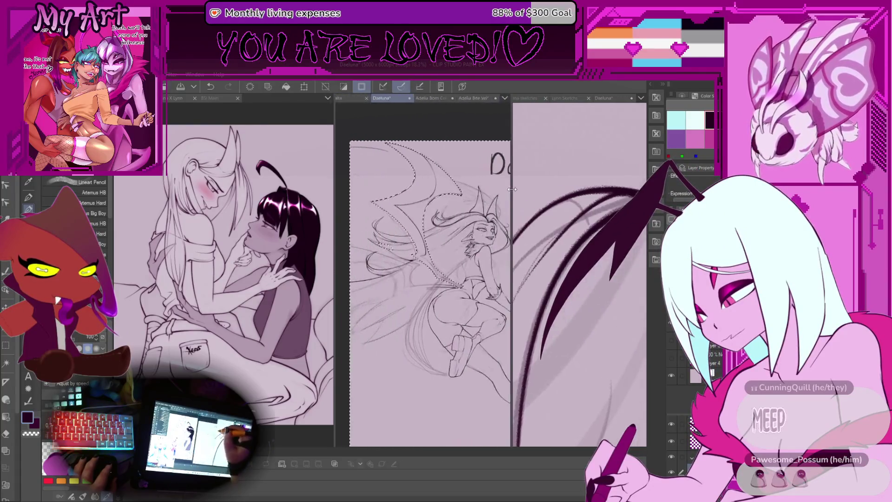
{"action": "mouse_move", "coordinate": [576, 261]}
{"action": "left_mouse_down"}
{"action": "mouse_move", "coordinate": [588, 224]}
{"action": "mouse_move", "coordinate": [597, 221]}
{"action": "left_mouse_up"}
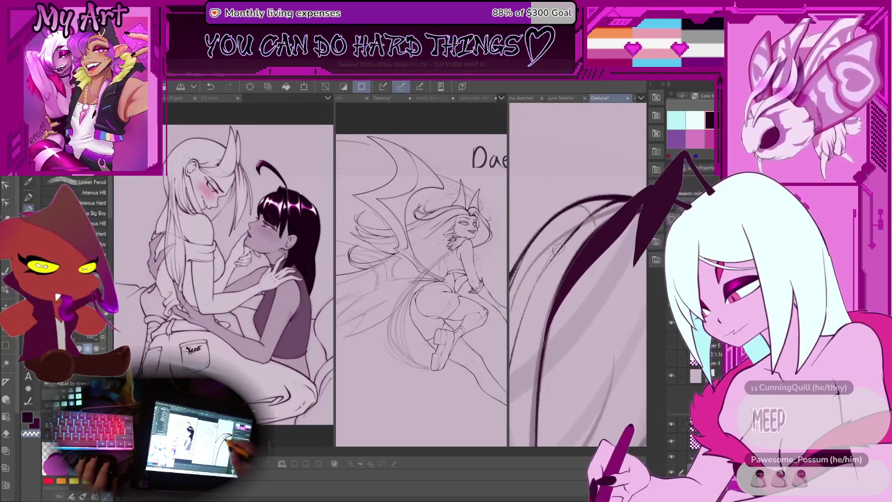
{"action": "key", "text": "ctrl+z"}
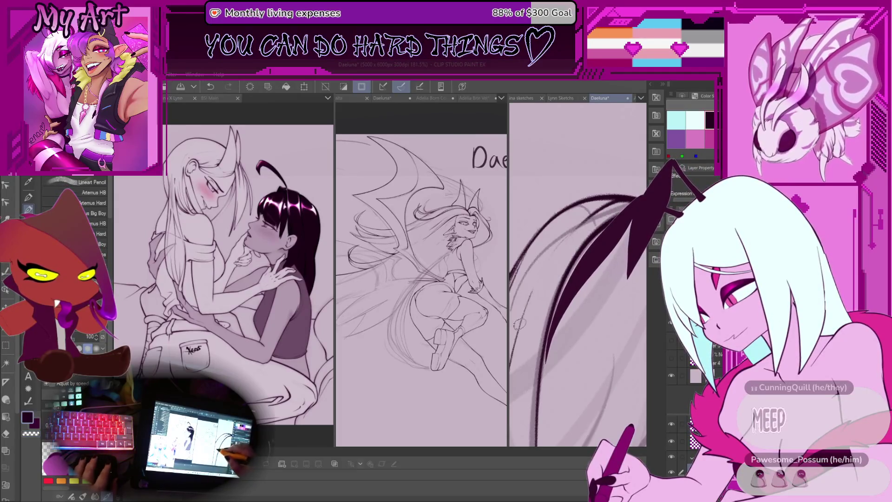
{"action": "left_click_drag", "start_coordinate": [549, 362], "coordinate": [628, 198]}
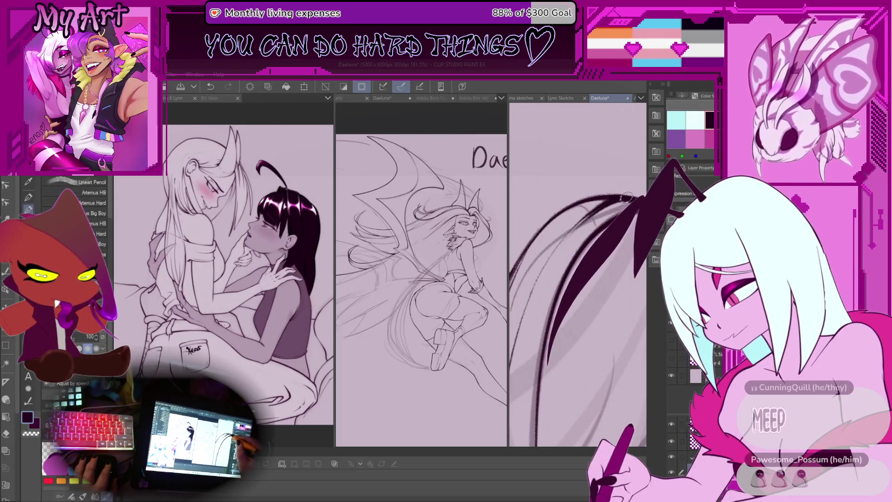
{"action": "mouse_move", "coordinate": [582, 226]}
{"action": "left_mouse_down"}
{"action": "mouse_move", "coordinate": [558, 216]}
{"action": "mouse_move", "coordinate": [562, 249]}
{"action": "mouse_move", "coordinate": [604, 223]}
{"action": "mouse_move", "coordinate": [553, 283]}
{"action": "left_mouse_up"}
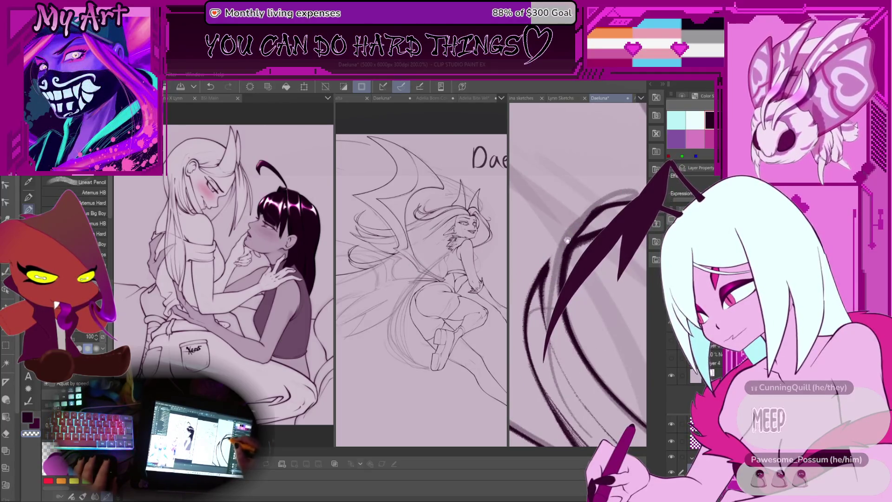
{"action": "key", "text": "ctrl+z"}
Ink dark curved wing arcs up-right, removing a stray stroke and restoring the last arc.
{"action": "left_click_drag", "start_coordinate": [546, 278], "coordinate": [623, 202]}
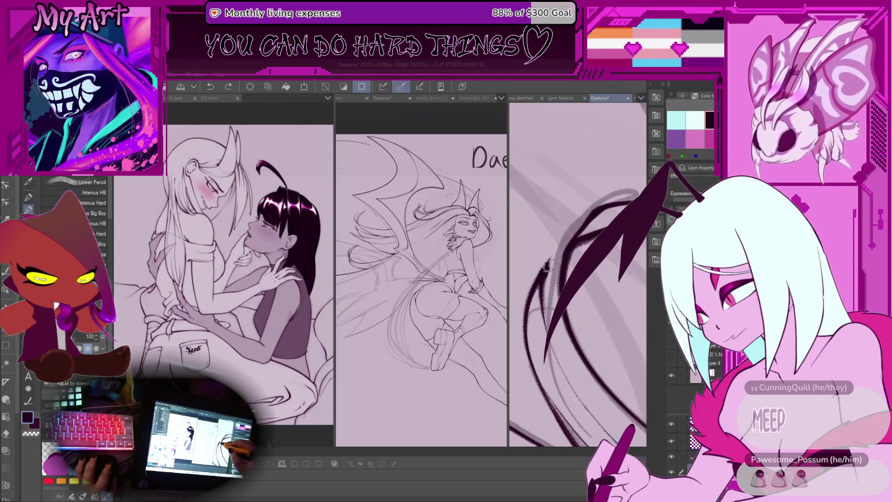
{"action": "scroll", "coordinate": [557, 255], "scroll_direction": "up", "scroll_amount": 2}
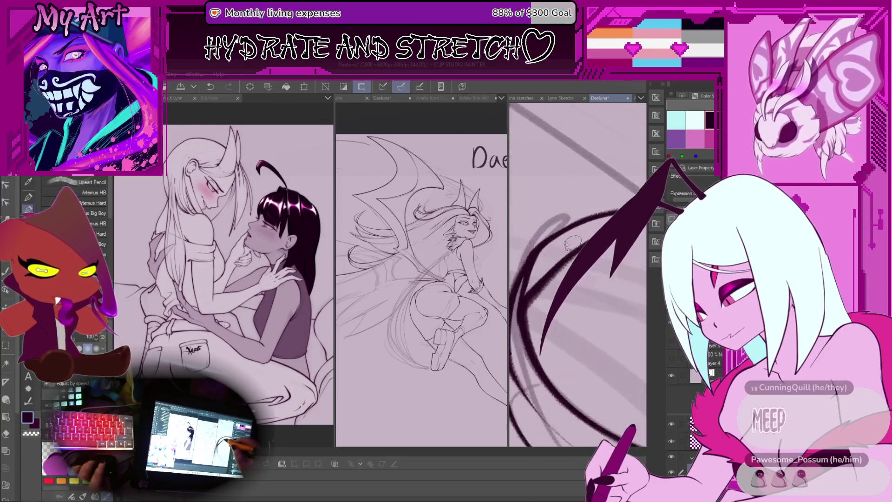
{"action": "scroll", "coordinate": [573, 241], "scroll_direction": "up", "scroll_amount": 2}
{"action": "key", "text": "ctrl+z"}
{"action": "key", "text": "ctrl+z"}
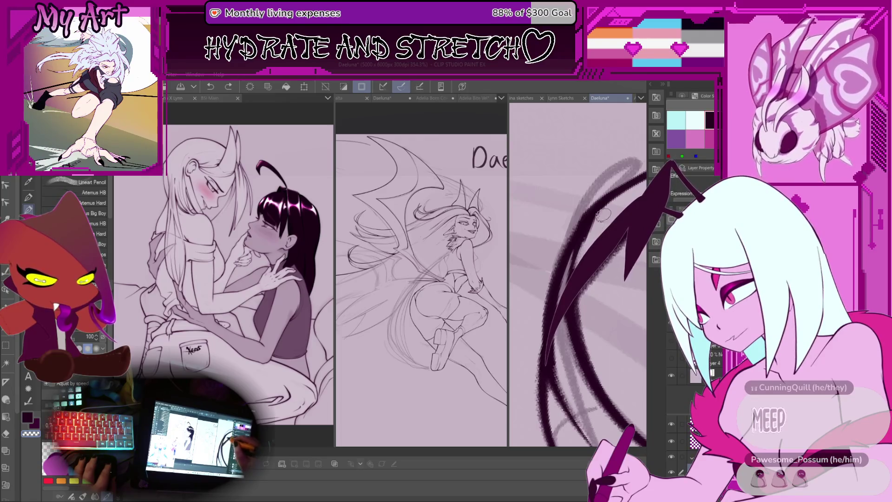
{"action": "scroll", "coordinate": [600, 215], "scroll_direction": "down", "scroll_amount": 3}
{"action": "left_click_drag", "start_coordinate": [632, 200], "coordinate": [545, 285]}
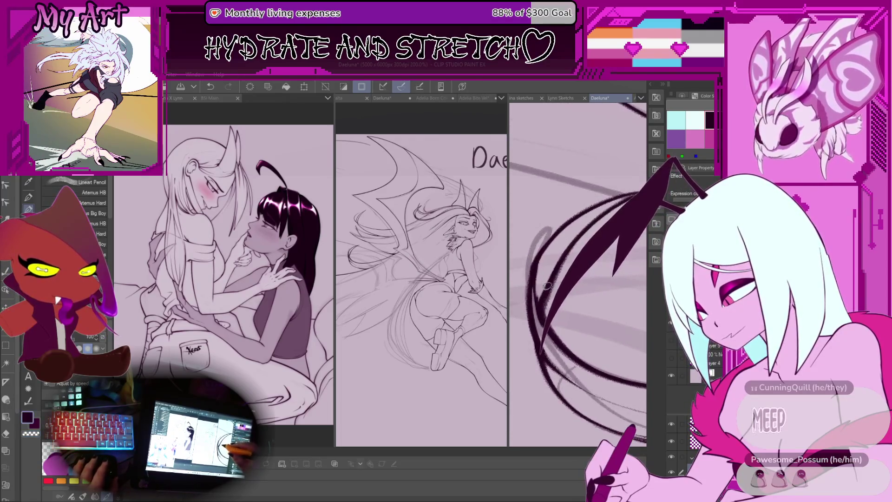
{"action": "key", "text": "ctrl+z"}
{"action": "key", "text": "ctrl+y"}
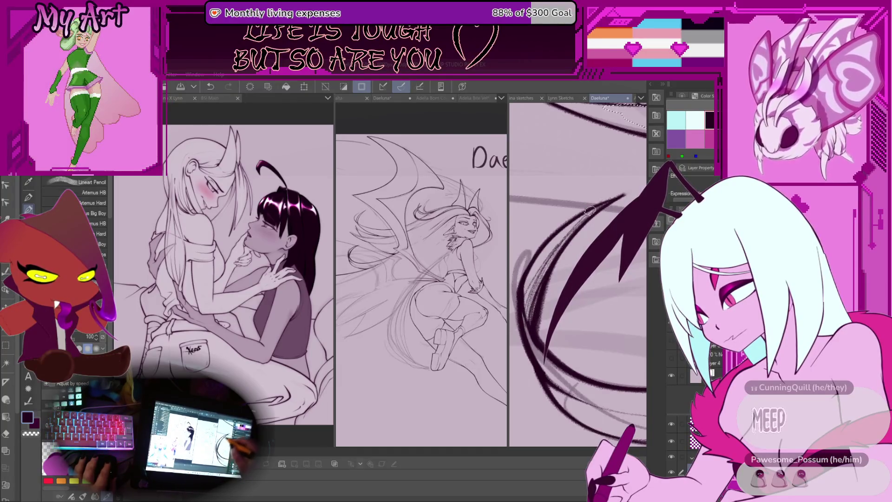
{"action": "left_click_drag", "start_coordinate": [530, 295], "coordinate": [540, 238]}
{"action": "scroll", "coordinate": [539, 237], "scroll_direction": "down", "scroll_amount": 5}
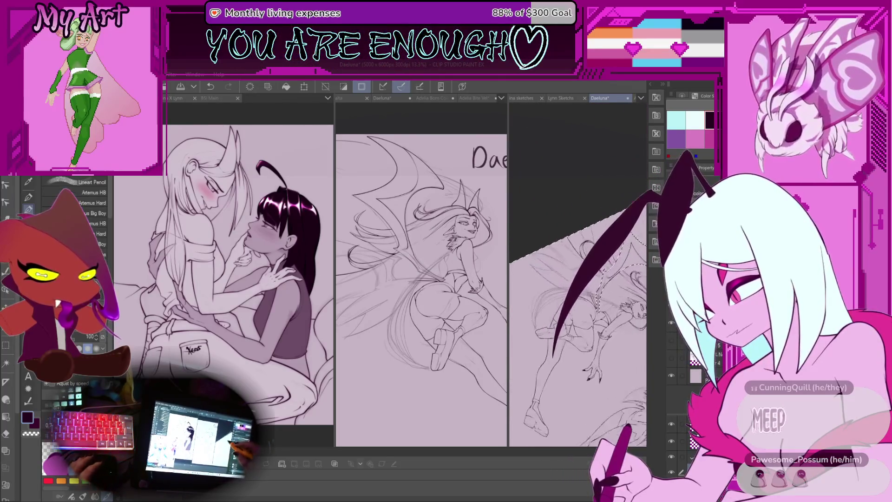
{"action": "scroll", "coordinate": [576, 275], "scroll_direction": "up", "scroll_amount": 3}
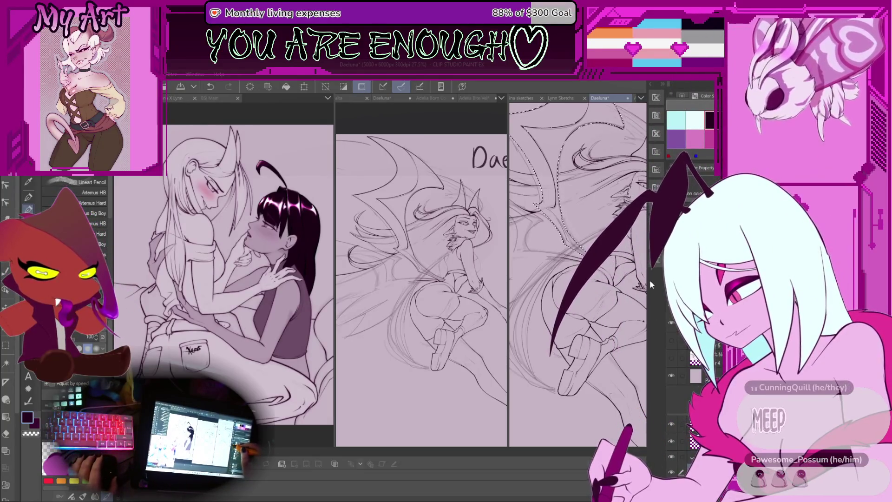
{"action": "scroll", "coordinate": [512, 419], "scroll_direction": "up", "scroll_amount": 5}
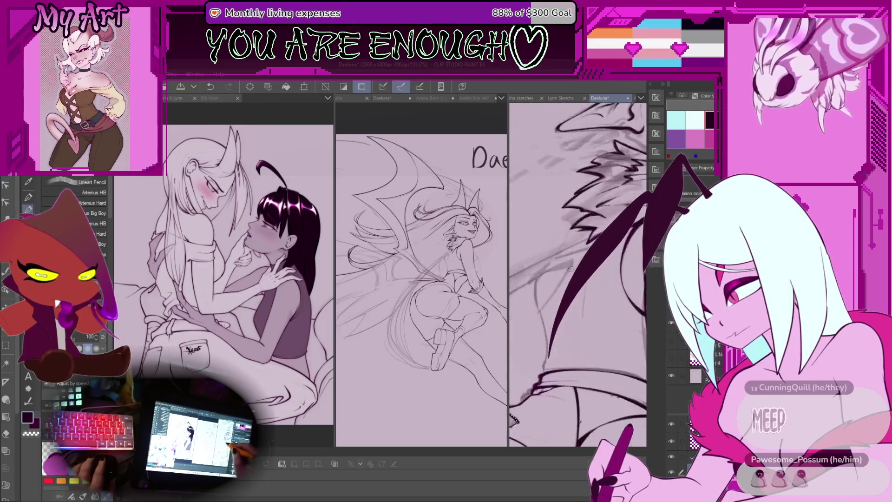
{"action": "scroll", "coordinate": [513, 420], "scroll_direction": "up", "scroll_amount": 4}
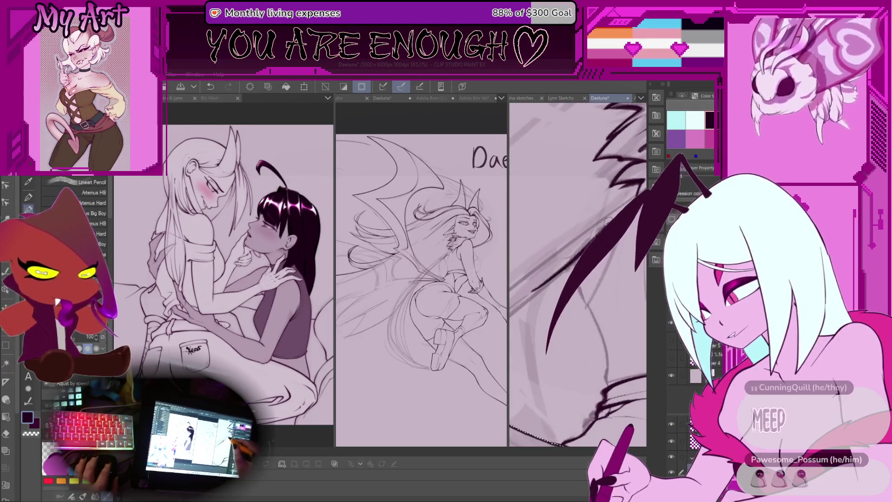
{"action": "scroll", "coordinate": [610, 221], "scroll_direction": "down", "scroll_amount": 3}
{"action": "scroll", "coordinate": [577, 274], "scroll_direction": "down", "scroll_amount": 3}
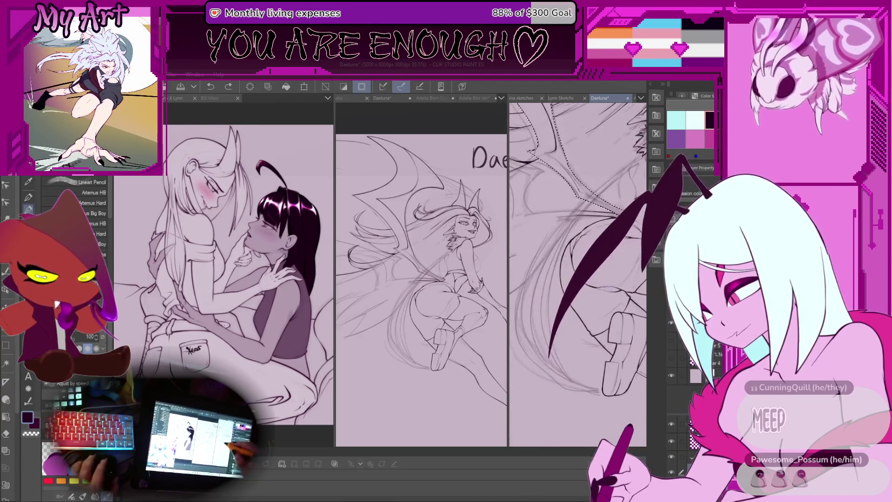
{"action": "scroll", "coordinate": [578, 274], "scroll_direction": "up", "scroll_amount": 2}
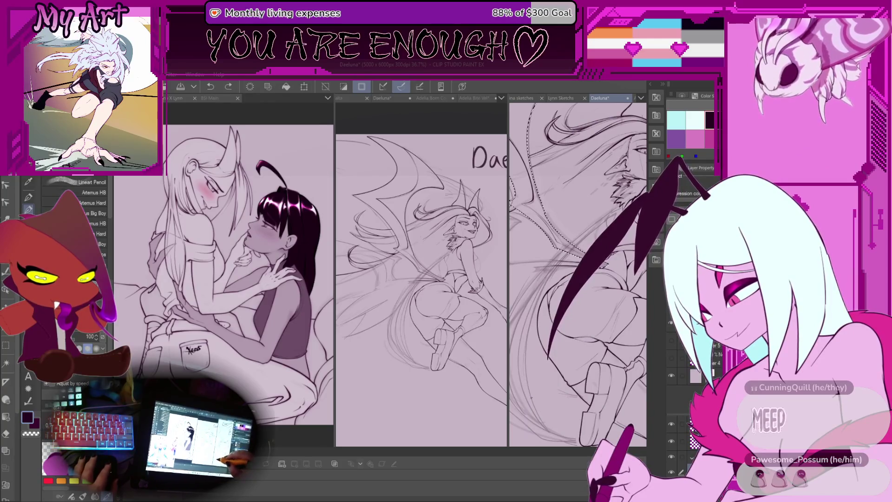
{"action": "scroll", "coordinate": [577, 274], "scroll_direction": "up", "scroll_amount": 3}
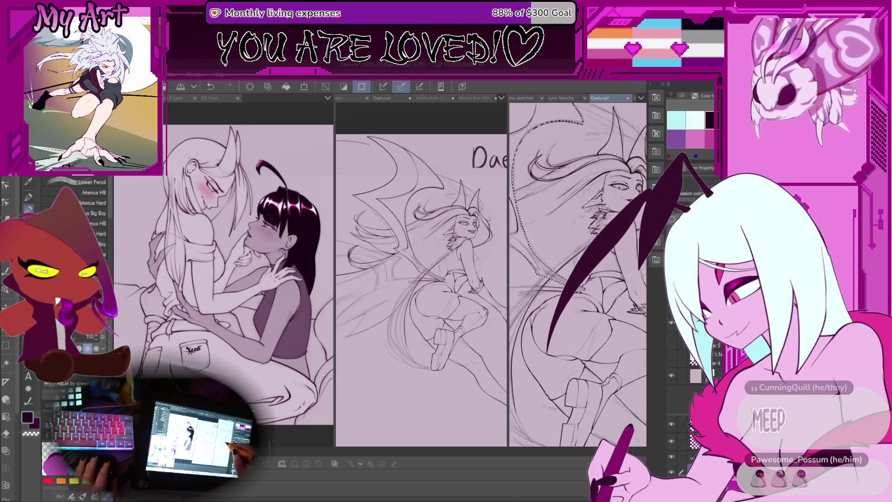
{"action": "scroll", "coordinate": [613, 260], "scroll_direction": "up", "scroll_amount": 3}
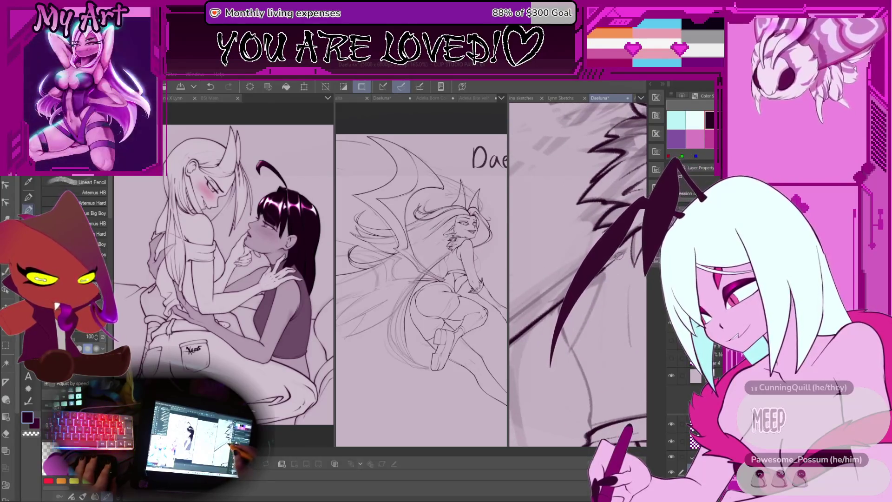
Ink short strokes along the wing edge, undoing and redrawing the large dark wing stroke.
{"action": "scroll", "coordinate": [632, 231], "scroll_direction": "up", "scroll_amount": 4}
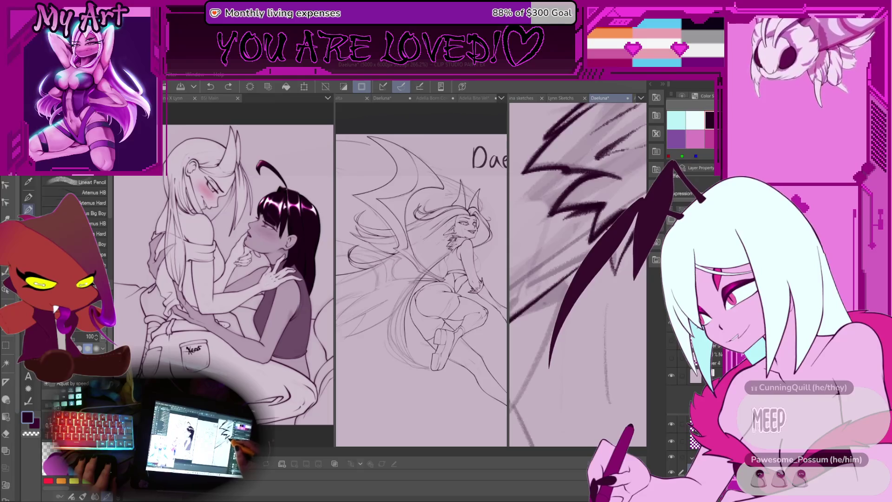
{"action": "scroll", "coordinate": [578, 274], "scroll_direction": "down", "scroll_amount": 4}
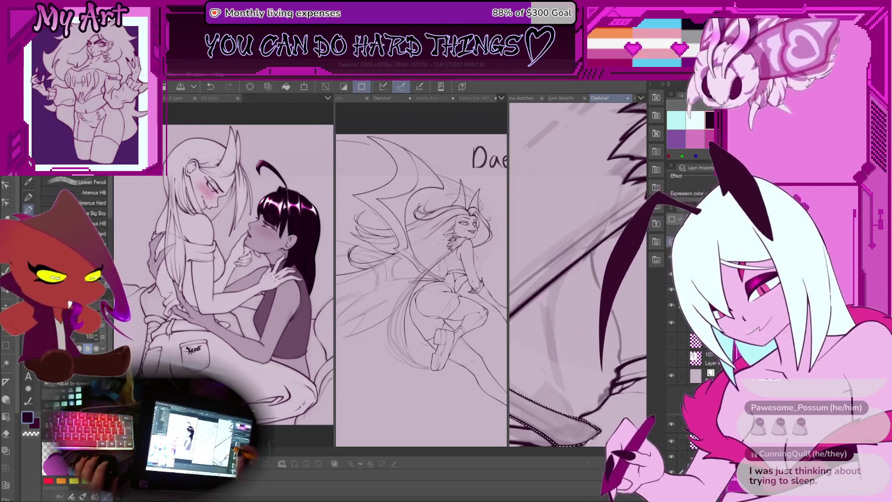
{"action": "scroll", "coordinate": [584, 344], "scroll_direction": "down", "scroll_amount": 3}
{"action": "scroll", "coordinate": [543, 294], "scroll_direction": "up", "scroll_amount": 5}
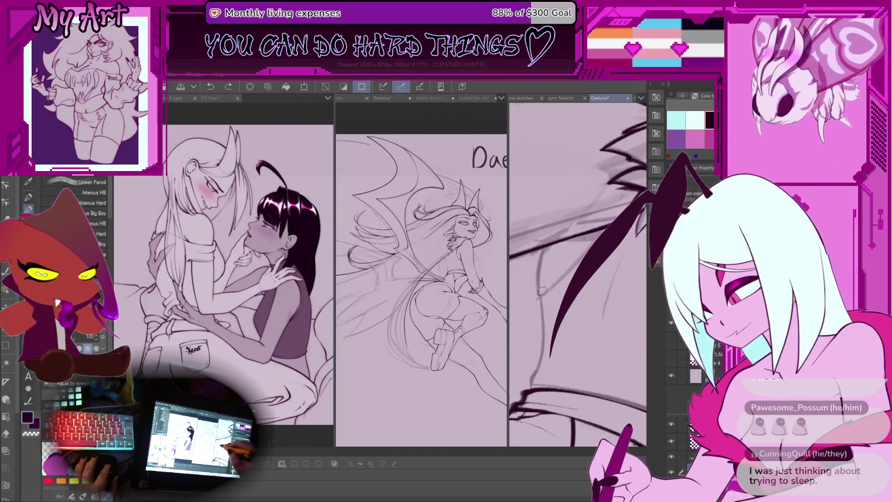
{"action": "key", "text": "ctrl+z"}
{"action": "left_click_drag", "start_coordinate": [541, 296], "coordinate": [538, 272]}
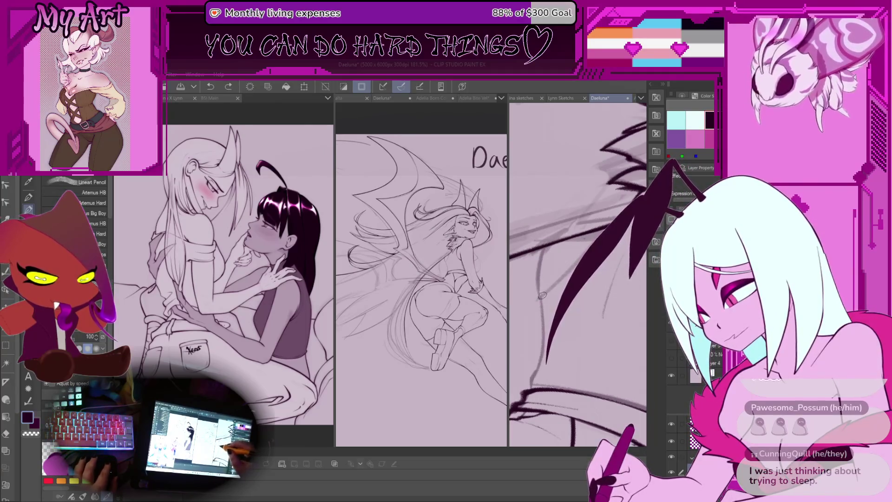
{"action": "left_click_drag", "start_coordinate": [560, 249], "coordinate": [532, 274]}
{"action": "key", "text": "ctrl+z"}
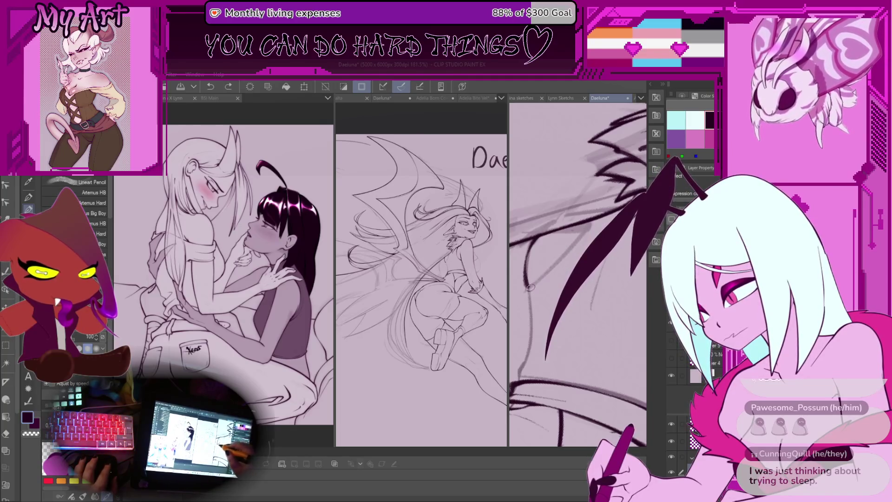
{"action": "key", "text": "ctrl+y"}
{"action": "mouse_move", "coordinate": [533, 284]}
{"action": "left_mouse_down"}
{"action": "mouse_move", "coordinate": [589, 231]}
{"action": "mouse_move", "coordinate": [557, 231]}
{"action": "left_mouse_up"}
Undo several recently drawn strokes on the wing.
{"action": "scroll", "coordinate": [557, 231], "scroll_direction": "up", "scroll_amount": 4}
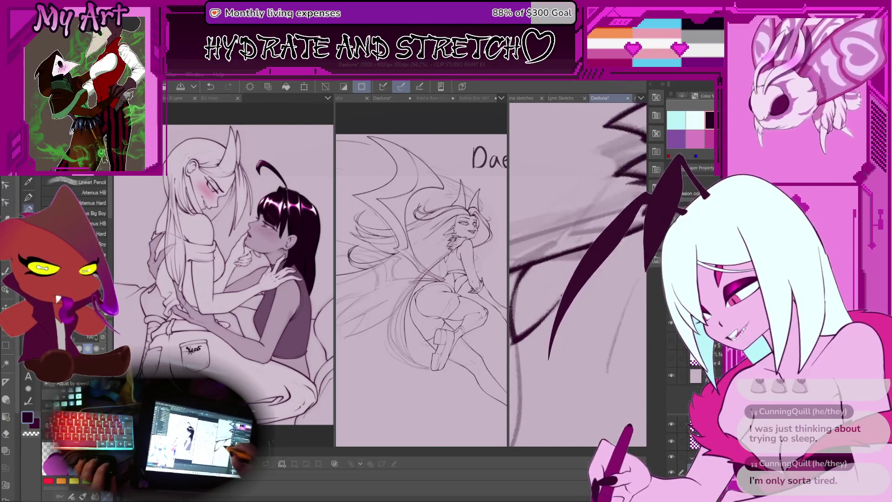
{"action": "key", "text": "ctrl+z"}
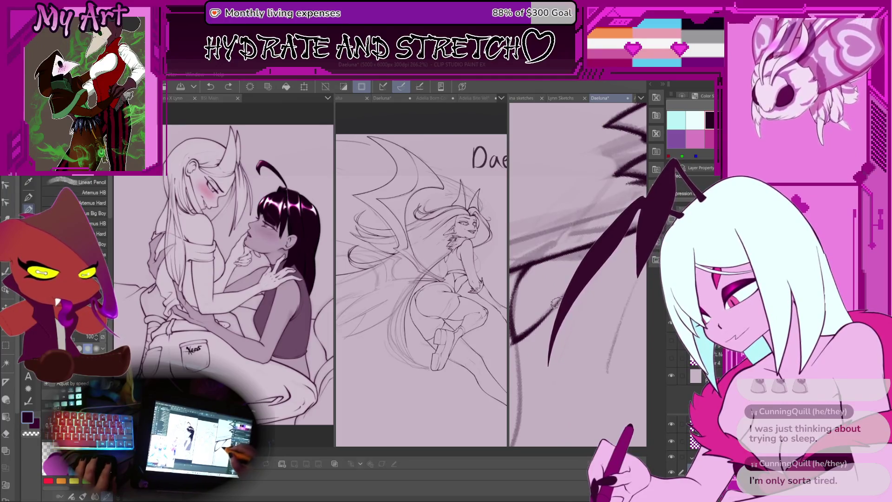
{"action": "key", "text": "ctrl+z"}
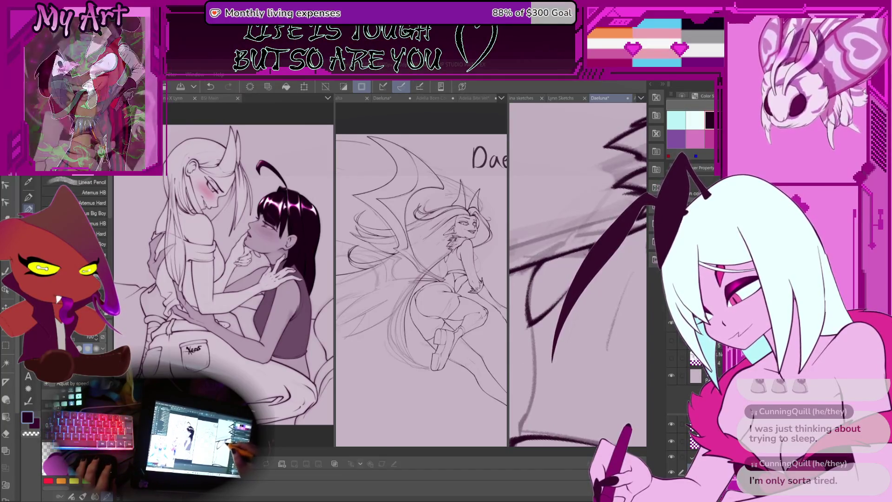
{"action": "scroll", "coordinate": [578, 274], "scroll_direction": "down", "scroll_amount": 2}
{"action": "scroll", "coordinate": [578, 260], "scroll_direction": "up", "scroll_amount": 2}
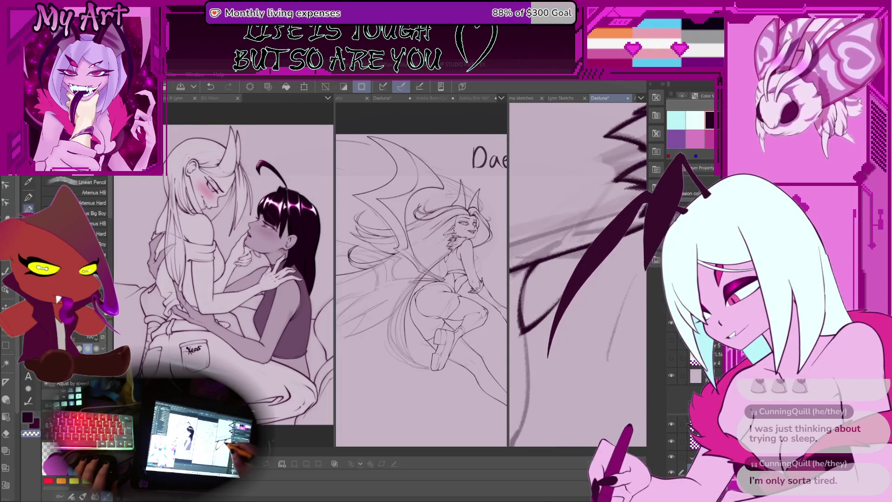
{"action": "scroll", "coordinate": [548, 262], "scroll_direction": "up", "scroll_amount": 2}
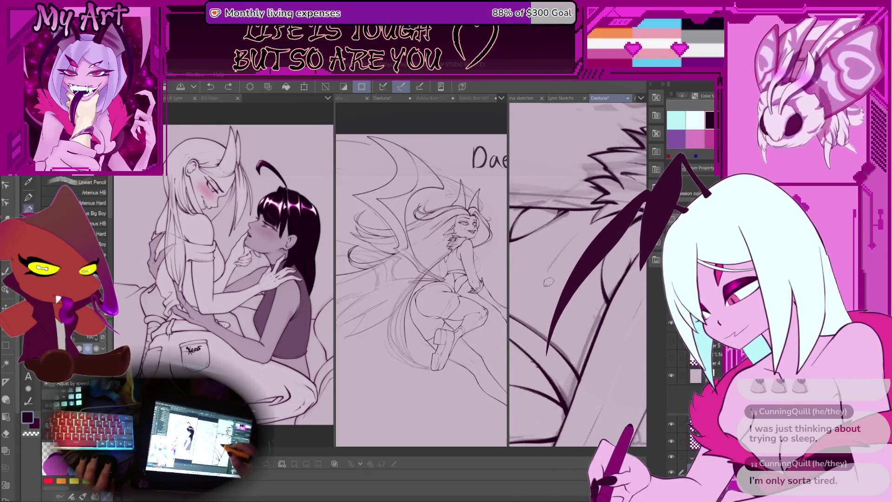
{"action": "key", "text": "ctrl+z"}
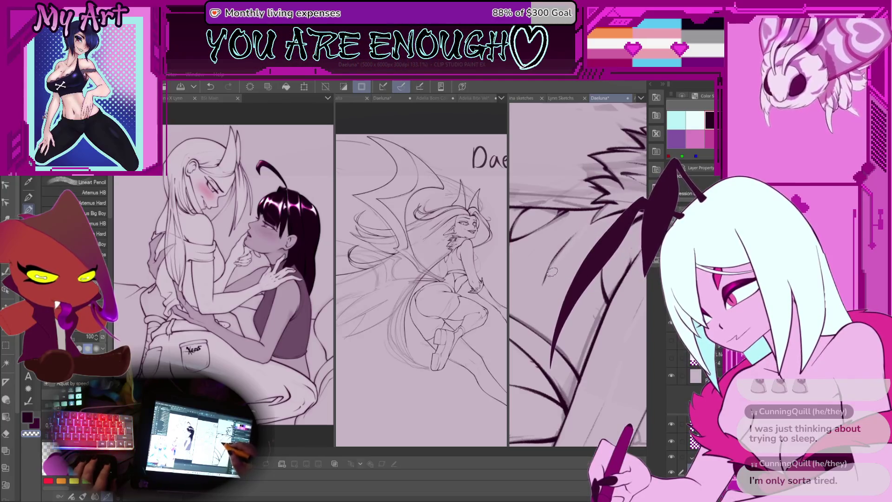
Toggle undo and redo on the latest wing lines to settle on the final strokes.
{"action": "scroll", "coordinate": [544, 302], "scroll_direction": "down", "scroll_amount": 2}
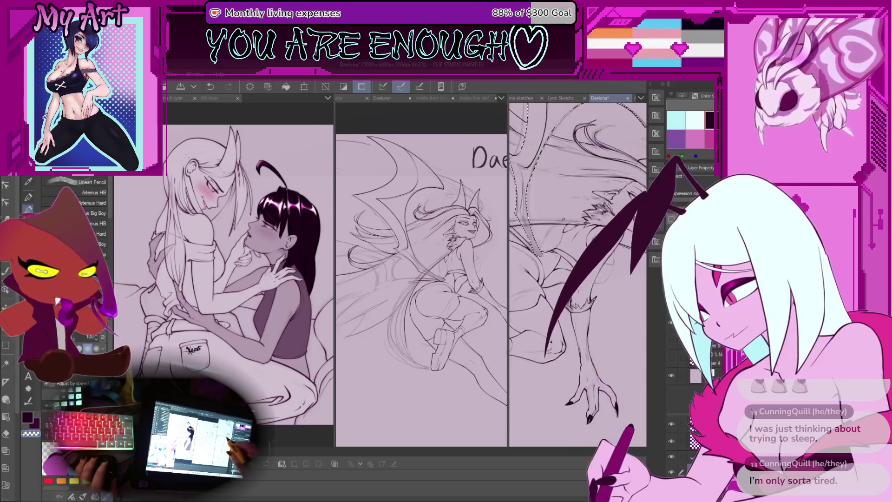
{"action": "scroll", "coordinate": [553, 277], "scroll_direction": "down", "scroll_amount": 2}
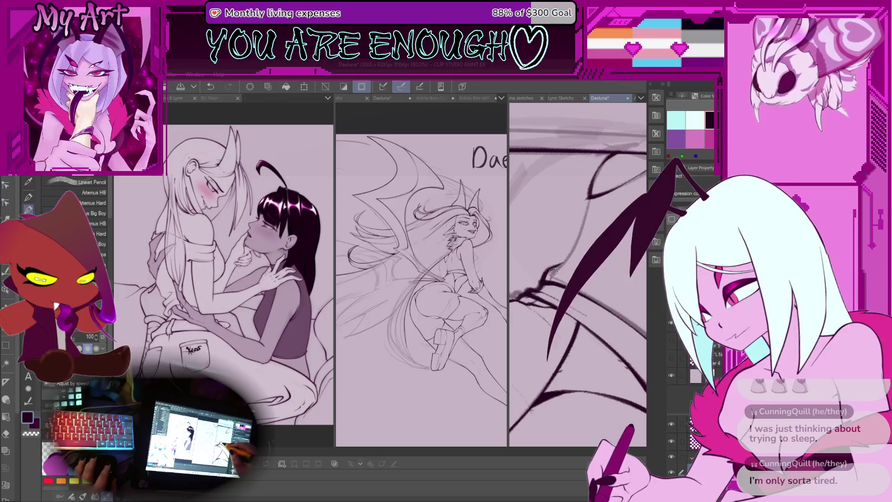
{"action": "scroll", "coordinate": [572, 250], "scroll_direction": "up", "scroll_amount": 3}
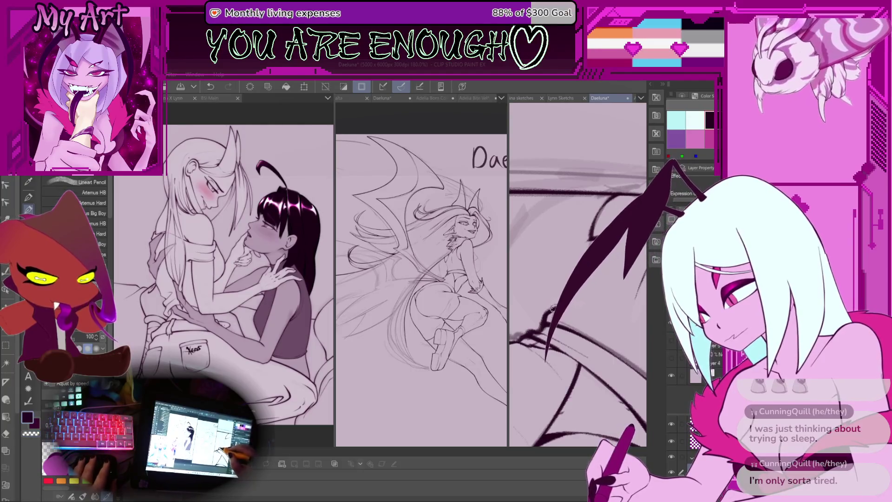
{"action": "key", "text": "ctrl+z"}
{"action": "scroll", "coordinate": [558, 238], "scroll_direction": "down", "scroll_amount": 2}
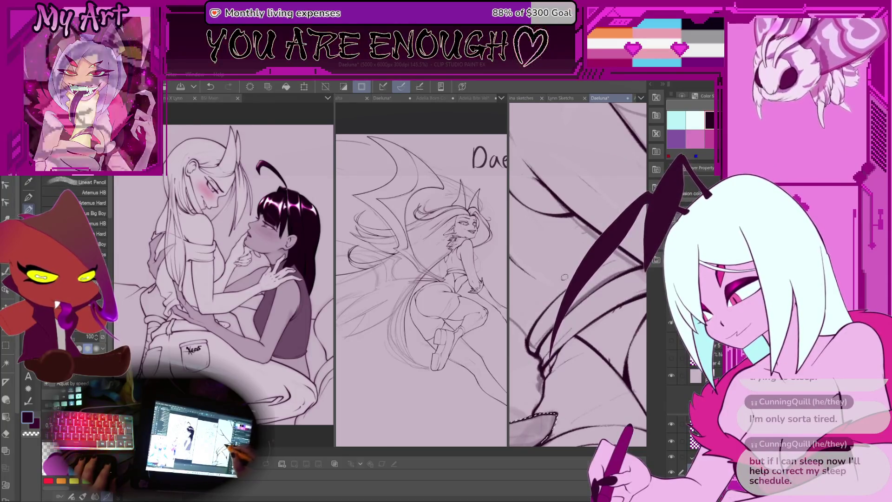
{"action": "key", "text": "ctrl+y"}
{"action": "scroll", "coordinate": [540, 305], "scroll_direction": "up", "scroll_amount": 2}
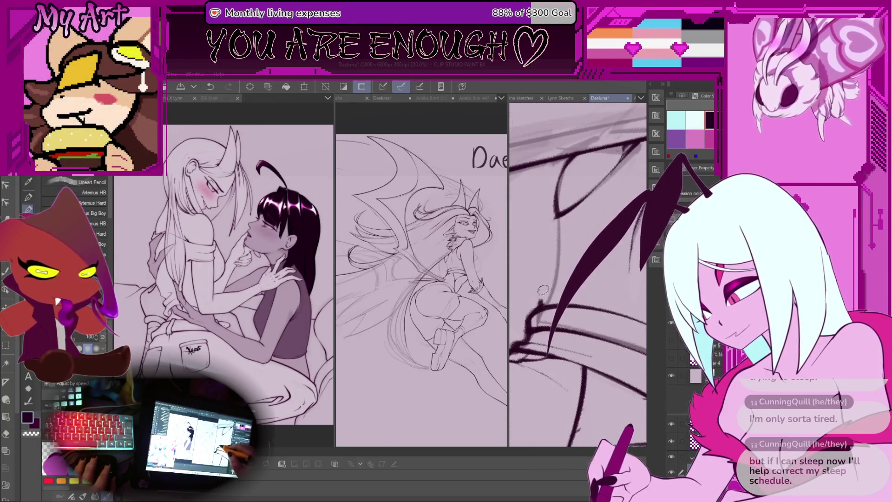
{"action": "key", "text": "ctrl+z"}
{"action": "key", "text": "ctrl+y"}
{"action": "key", "text": "ctrl+y"}
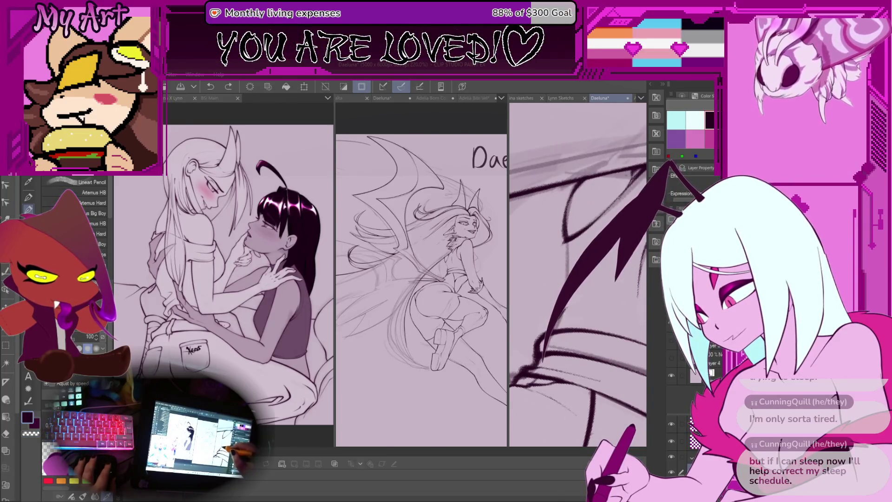
{"action": "key", "text": "ctrl+y"}
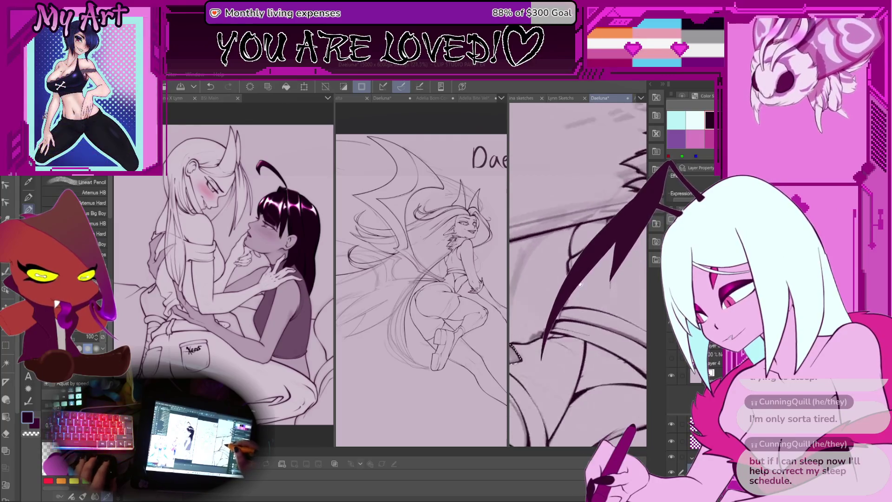
Pan and zoom over the face, shoulder fur, legs and tail to review the thick ink lines.
{"action": "left_click_drag", "start_coordinate": [548, 269], "coordinate": [539, 381]}
{"action": "left_click_drag", "start_coordinate": [576, 261], "coordinate": [576, 334]}
{"action": "mouse_move", "coordinate": [586, 371]}
{"action": "left_mouse_down"}
{"action": "mouse_move", "coordinate": [574, 302]}
{"action": "mouse_move", "coordinate": [588, 296]}
{"action": "left_mouse_up"}
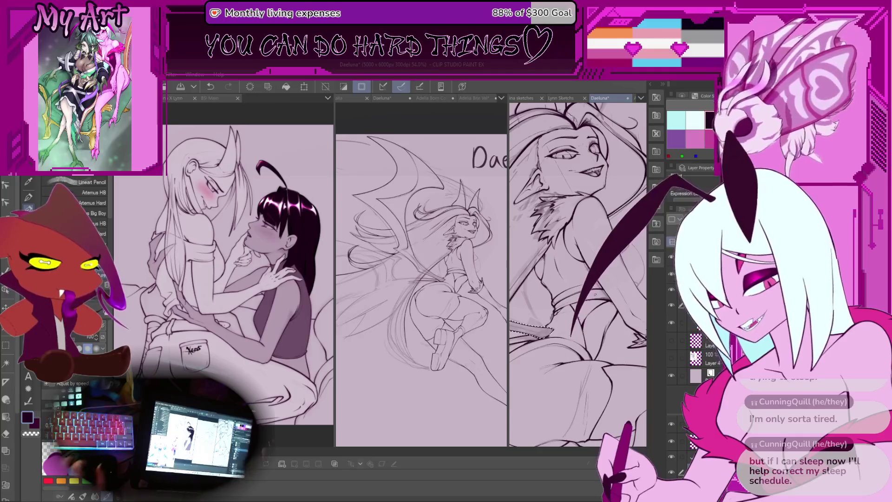
{"action": "mouse_move", "coordinate": [552, 269]}
{"action": "left_mouse_down"}
{"action": "mouse_move", "coordinate": [558, 260]}
{"action": "mouse_move", "coordinate": [562, 297]}
{"action": "mouse_move", "coordinate": [557, 260]}
{"action": "mouse_move", "coordinate": [548, 278]}
{"action": "mouse_move", "coordinate": [606, 276]}
{"action": "mouse_move", "coordinate": [592, 292]}
{"action": "mouse_move", "coordinate": [553, 281]}
{"action": "left_mouse_up"}
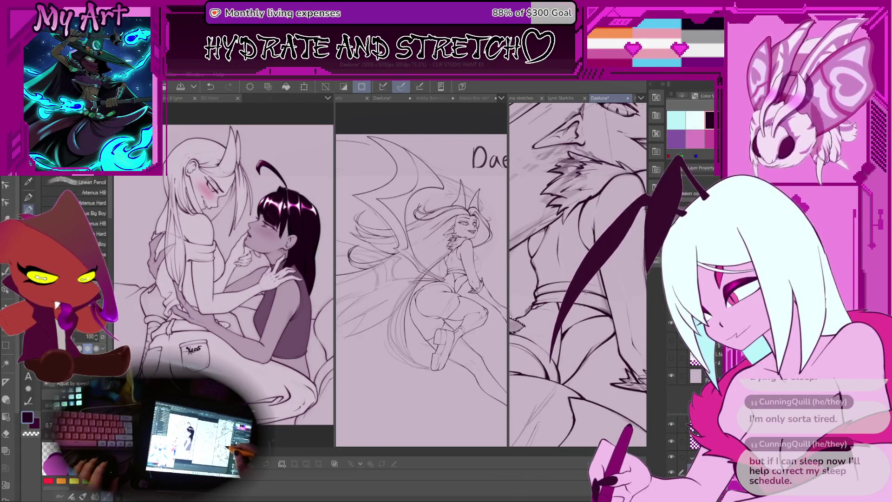
{"action": "mouse_move", "coordinate": [623, 300]}
{"action": "left_mouse_down"}
{"action": "mouse_move", "coordinate": [599, 304]}
{"action": "mouse_move", "coordinate": [594, 418]}
{"action": "left_mouse_up"}
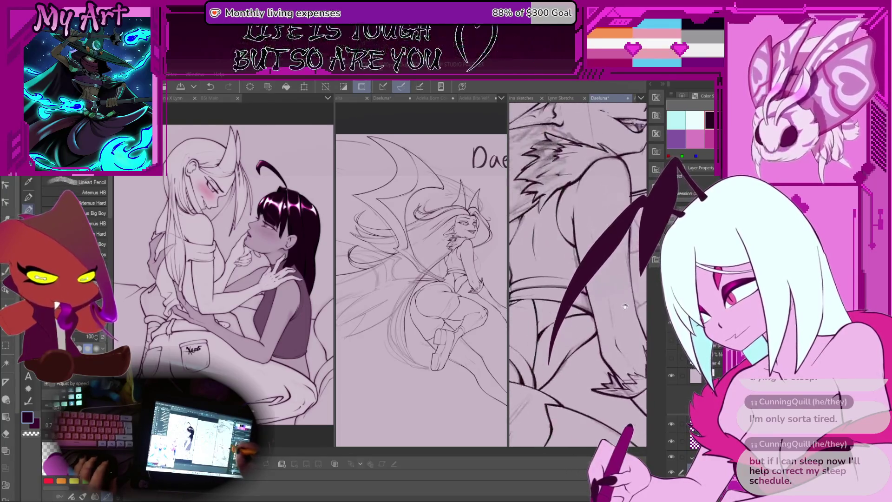
Paint a Selection pen selection around the wing area and return to the Lineart Pencil.
{"action": "key", "text": "m"}
{"action": "mouse_move", "coordinate": [562, 290]}
{"action": "left_mouse_down"}
{"action": "mouse_move", "coordinate": [535, 287]}
{"action": "mouse_move", "coordinate": [516, 325]}
{"action": "left_mouse_up"}
{"action": "left_click_drag", "start_coordinate": [585, 298], "coordinate": [552, 179]}
{"action": "key", "text": "p"}
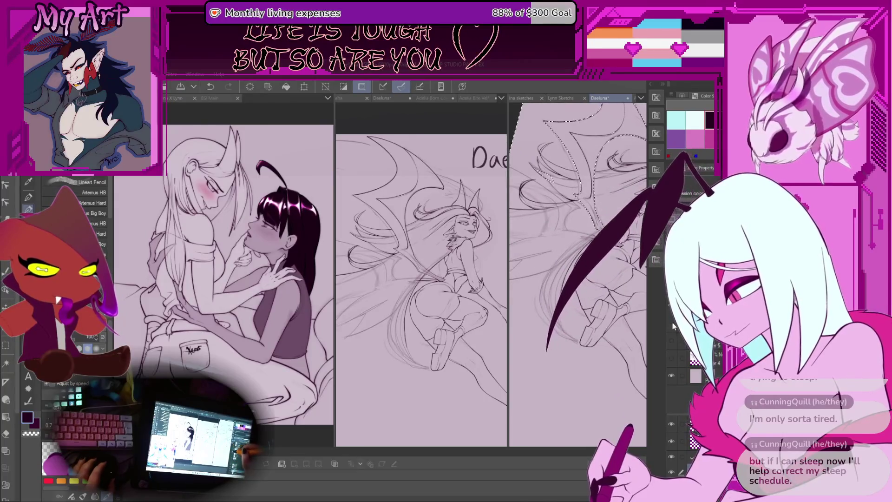
Hide and re-show the sketch layer to check the ink, then reframe the head and wings.
{"action": "left_click", "coordinate": [671, 322]}
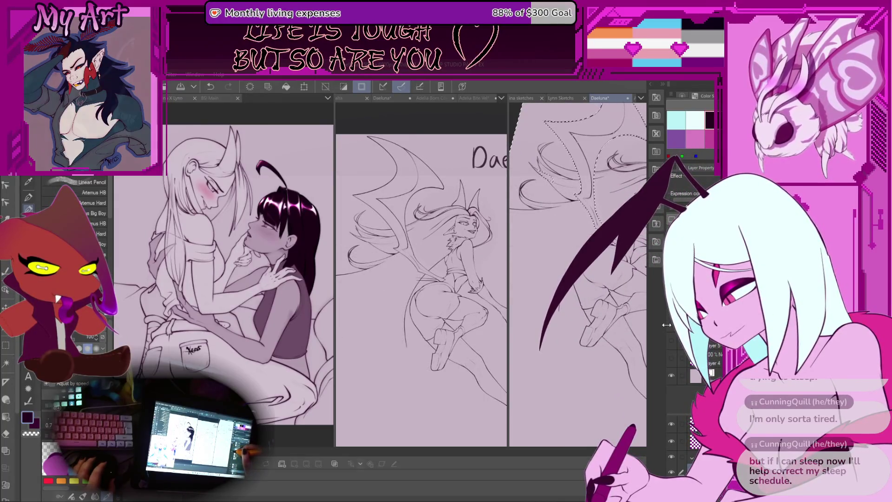
{"action": "left_click", "coordinate": [670, 322]}
{"action": "left_click_drag", "start_coordinate": [553, 186], "coordinate": [556, 237]}
{"action": "scroll", "coordinate": [577, 228], "scroll_direction": "up", "scroll_amount": 2}
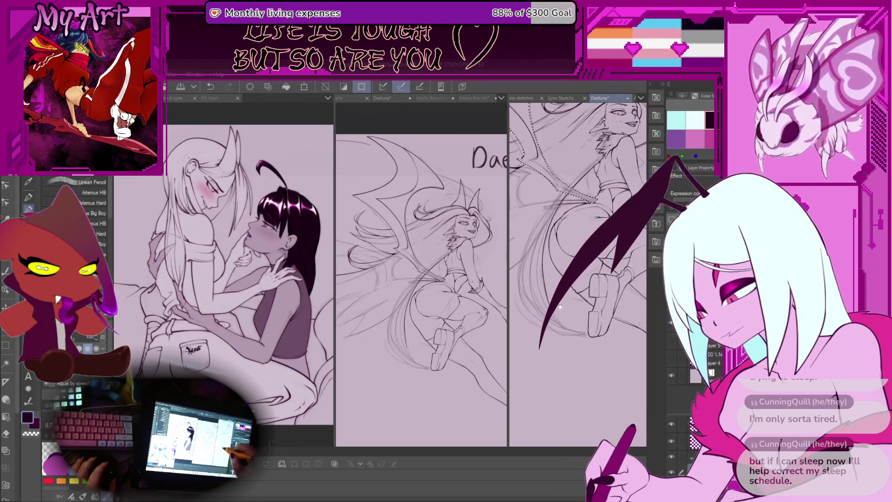
{"action": "key", "text": "p"}
{"action": "key", "text": "p"}
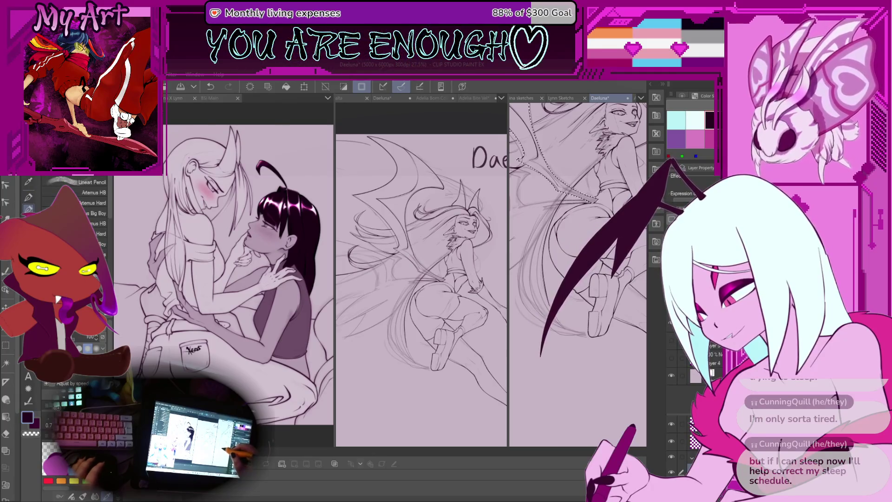
{"action": "scroll", "coordinate": [561, 324], "scroll_direction": "down", "scroll_amount": 2}
{"action": "scroll", "coordinate": [561, 324], "scroll_direction": "up", "scroll_amount": 2}
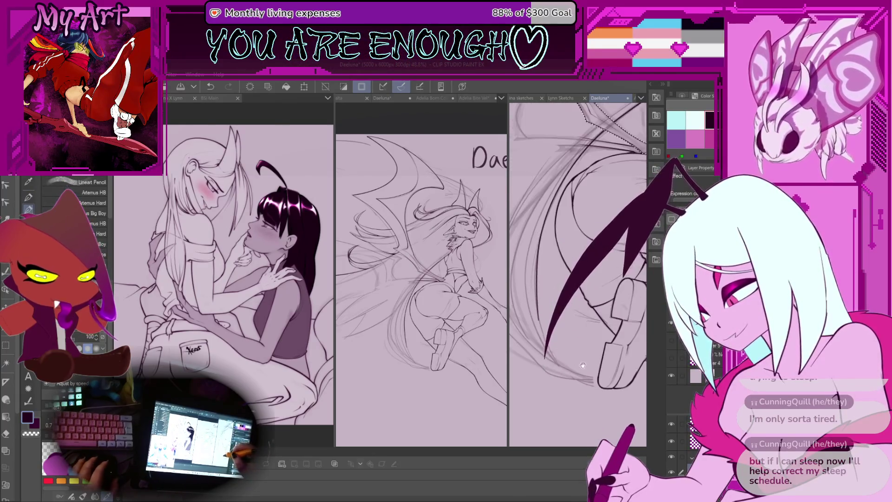
{"action": "scroll", "coordinate": [539, 295], "scroll_direction": "up", "scroll_amount": 2}
{"action": "left_click_drag", "start_coordinate": [538, 294], "coordinate": [552, 307]}
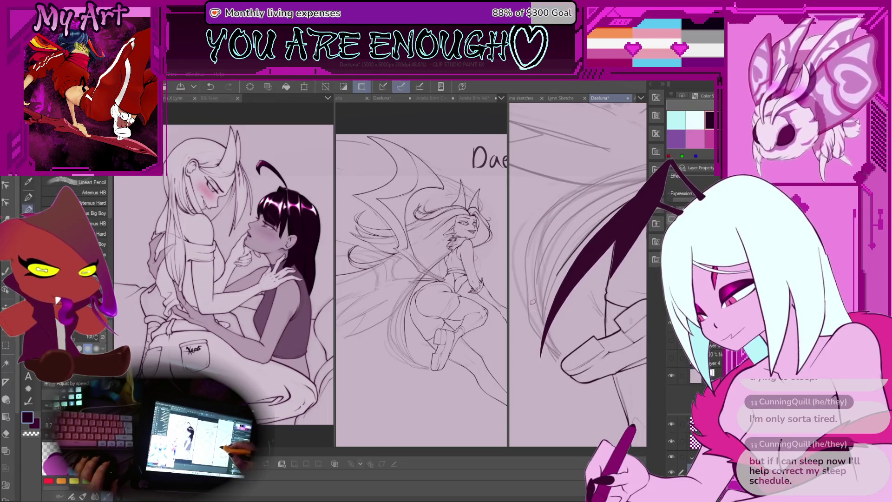
Undo the last three strokes near the hair and the lower wing.
{"action": "key", "text": "ctrl+z"}
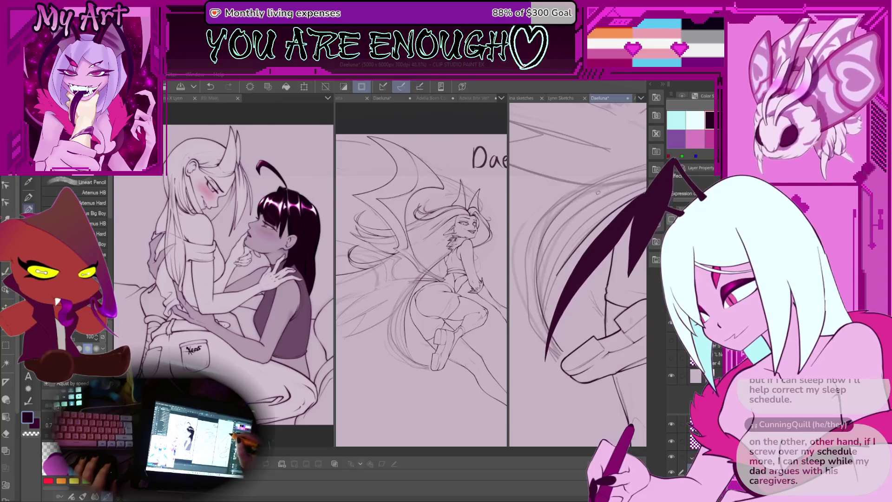
{"action": "scroll", "coordinate": [555, 302], "scroll_direction": "down", "scroll_amount": 1}
{"action": "scroll", "coordinate": [552, 275], "scroll_direction": "up", "scroll_amount": 2}
{"action": "scroll", "coordinate": [586, 318], "scroll_direction": "up", "scroll_amount": 2}
{"action": "key", "text": "ctrl+z"}
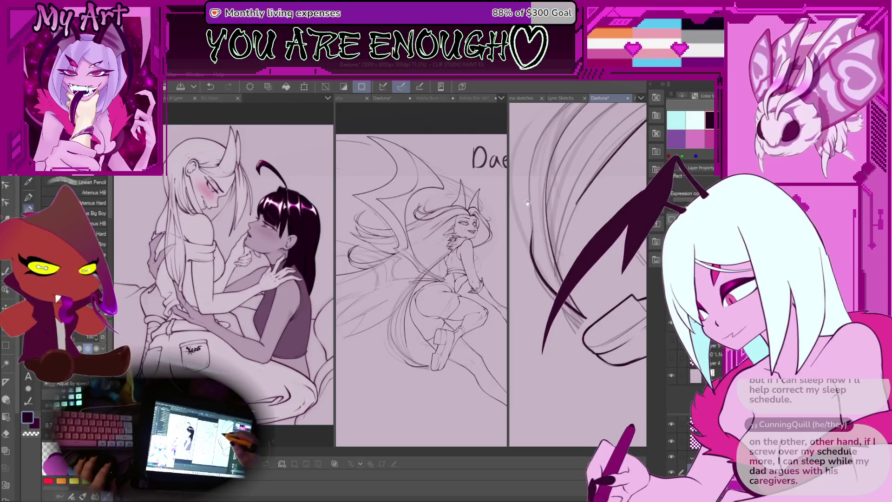
{"action": "scroll", "coordinate": [548, 334], "scroll_direction": "up", "scroll_amount": 2}
{"action": "scroll", "coordinate": [571, 333], "scroll_direction": "up", "scroll_amount": 2}
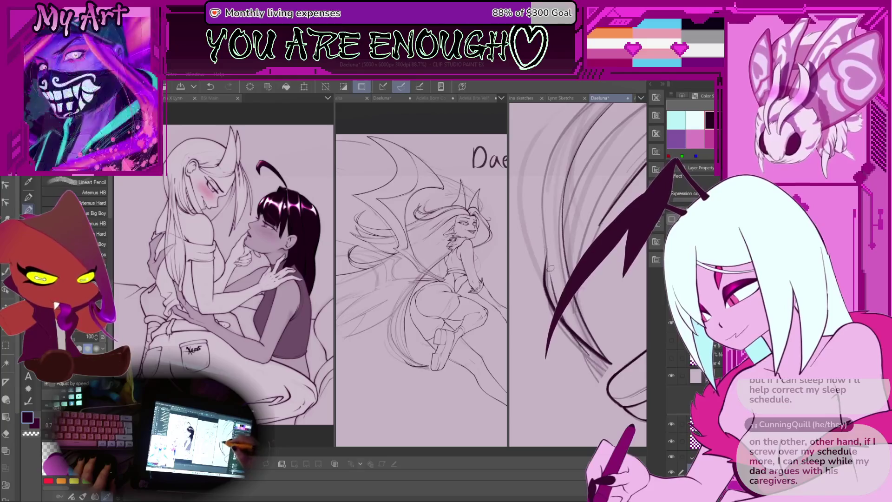
{"action": "key", "text": "ctrl+z"}
{"action": "scroll", "coordinate": [600, 368], "scroll_direction": "up", "scroll_amount": 1}
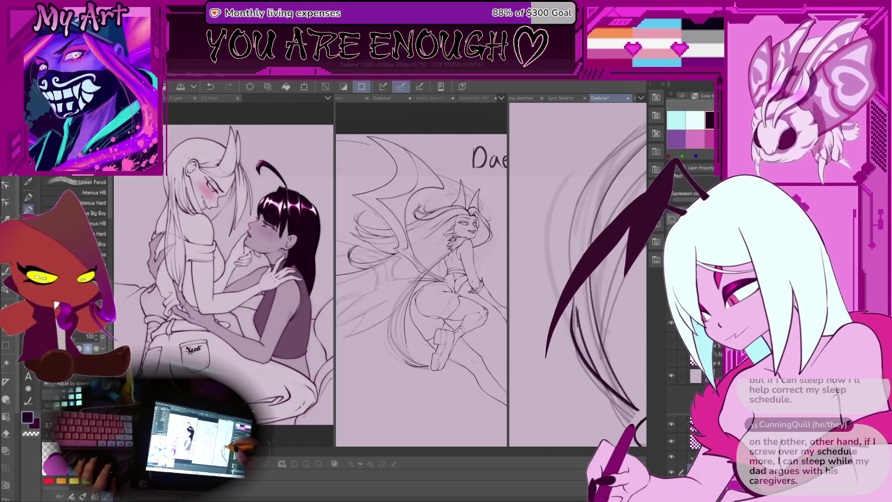
Switch from transparent back to the dark ink colour and undo two more strokes.
{"action": "key", "text": "x"}
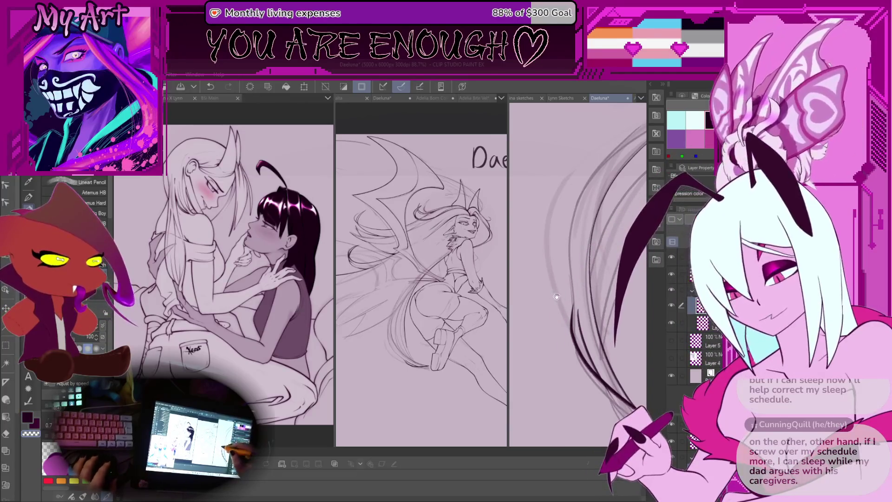
{"action": "key", "text": "c"}
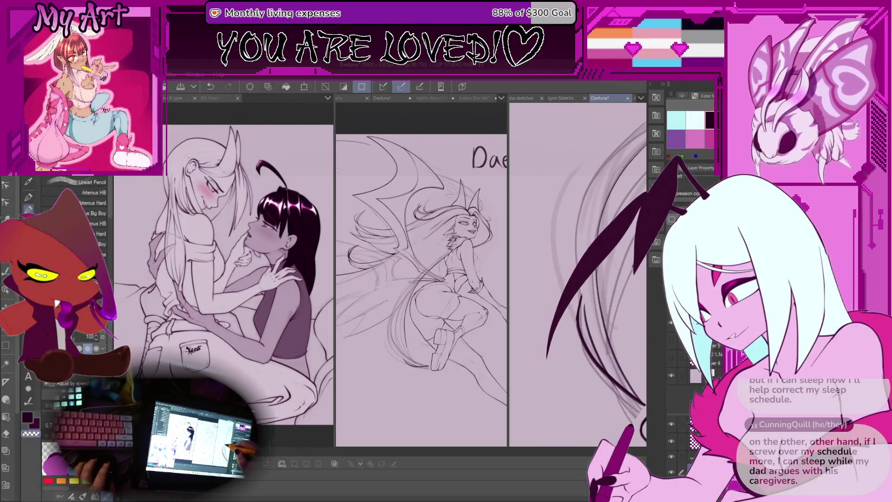
{"action": "scroll", "coordinate": [565, 318], "scroll_direction": "up", "scroll_amount": 2}
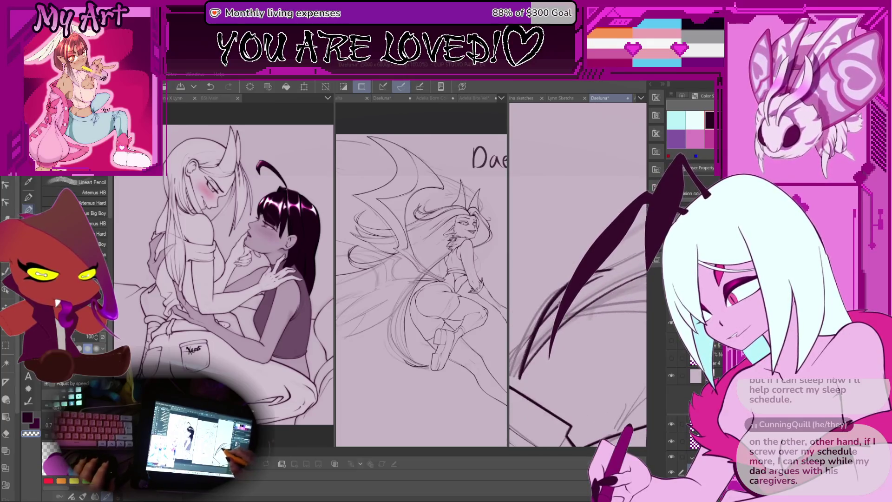
{"action": "key", "text": "ctrl+z"}
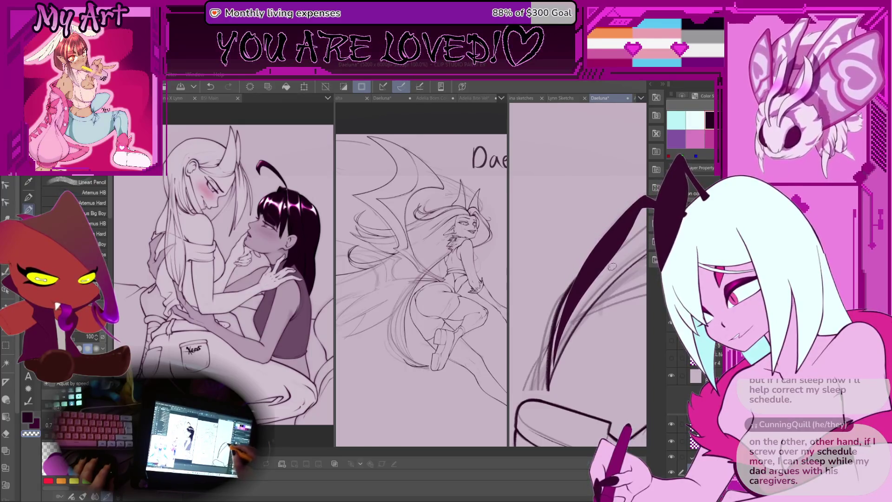
{"action": "scroll", "coordinate": [577, 274], "scroll_direction": "down", "scroll_amount": 3}
{"action": "scroll", "coordinate": [577, 275], "scroll_direction": "up", "scroll_amount": 2}
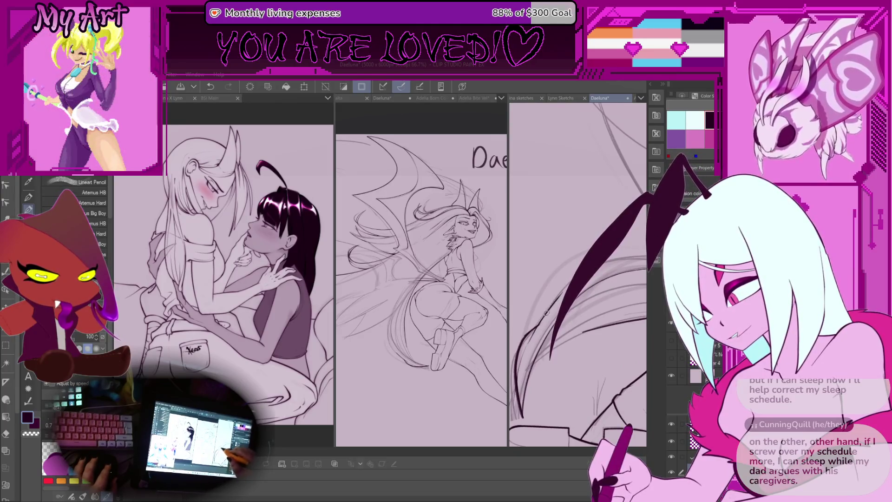
{"action": "scroll", "coordinate": [577, 274], "scroll_direction": "down", "scroll_amount": 4}
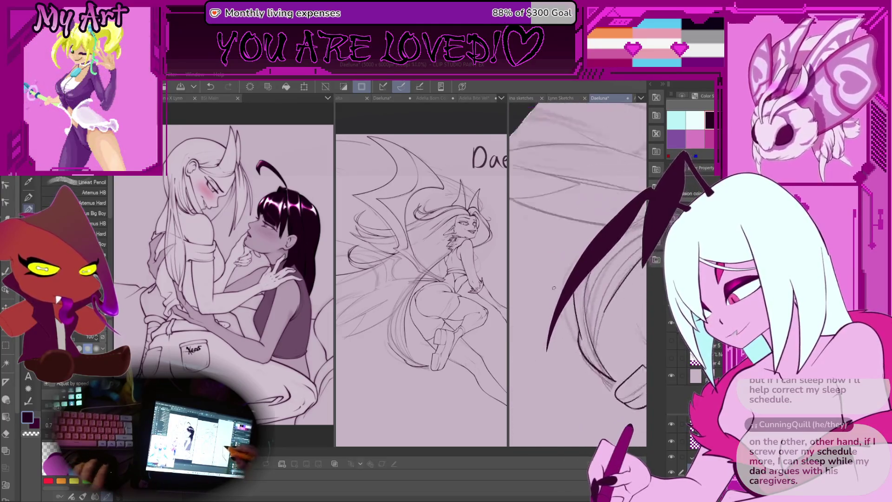
{"action": "scroll", "coordinate": [572, 345], "scroll_direction": "up", "scroll_amount": 1}
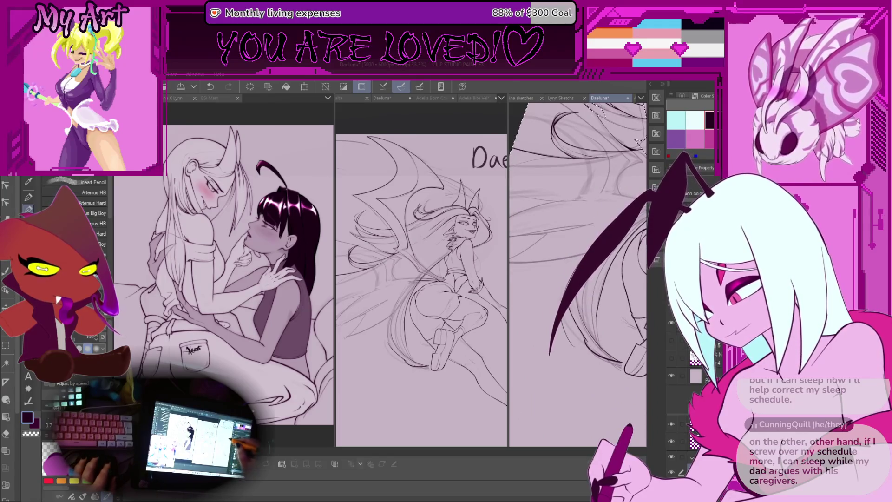
{"action": "key", "text": "ctrl+z"}
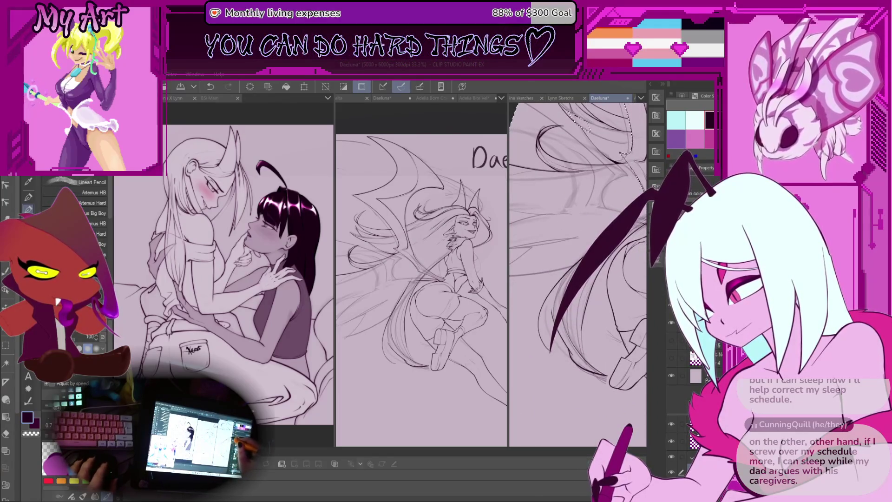
{"action": "scroll", "coordinate": [578, 274], "scroll_direction": "down", "scroll_amount": 1}
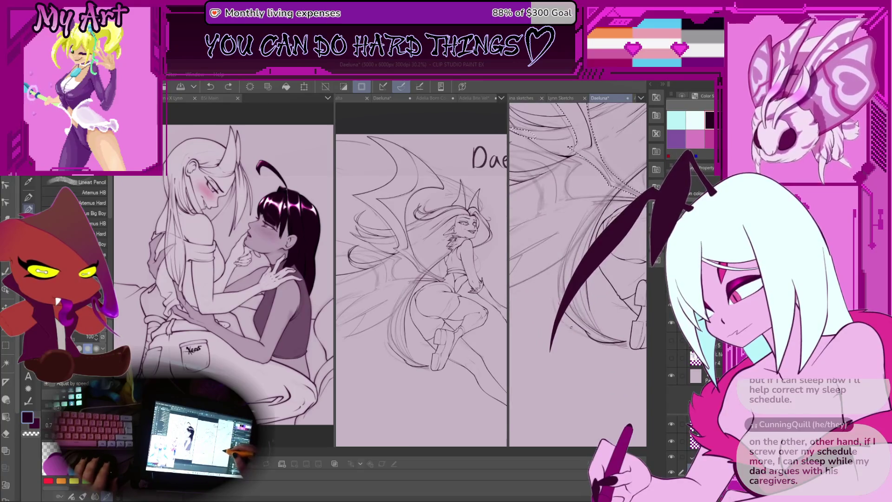
Rotate and pan the canvas so the view runs along the hair strands.
{"action": "left_click_drag", "start_coordinate": [577, 274], "coordinate": [585, 253]}
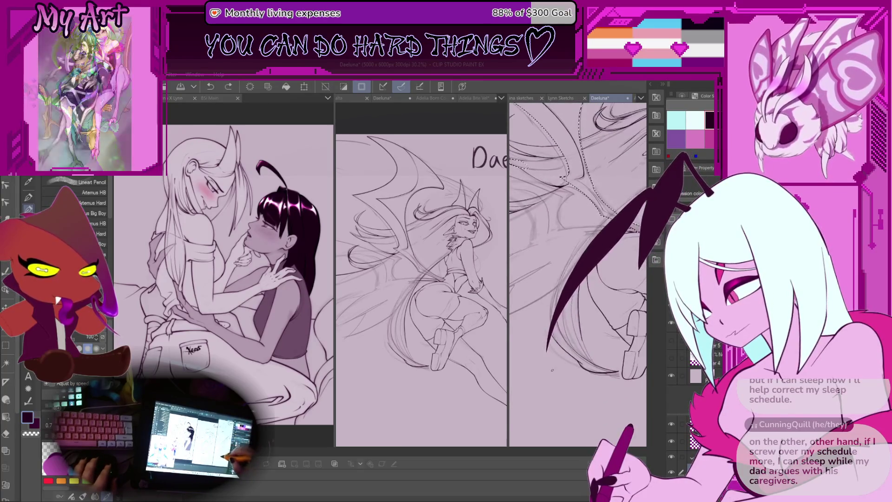
{"action": "scroll", "coordinate": [591, 375], "scroll_direction": "up", "scroll_amount": 5}
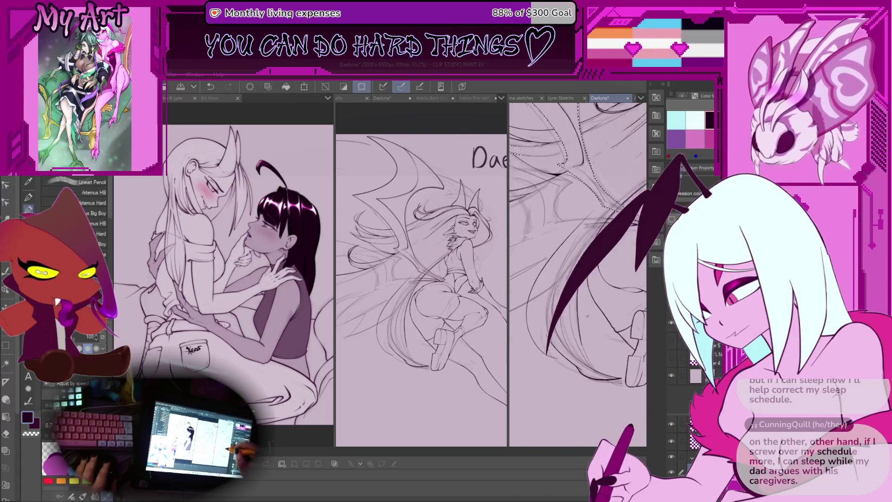
{"action": "mouse_move", "coordinate": [591, 374]}
{"action": "left_mouse_down"}
{"action": "mouse_move", "coordinate": [533, 337]}
{"action": "mouse_move", "coordinate": [544, 329]}
{"action": "mouse_move", "coordinate": [548, 339]}
{"action": "left_mouse_up"}
{"action": "key", "text": "ctrl+z"}
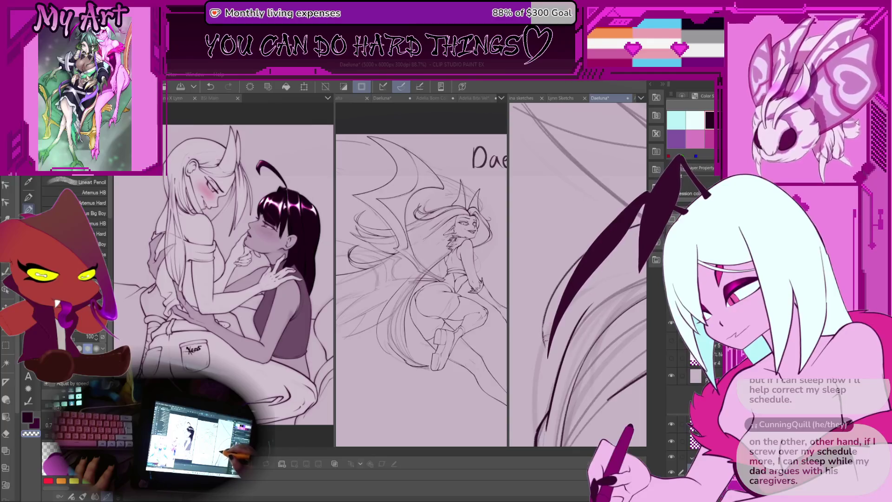
{"action": "scroll", "coordinate": [544, 334], "scroll_direction": "down", "scroll_amount": 4}
{"action": "left_click_drag", "start_coordinate": [552, 282], "coordinate": [564, 315]}
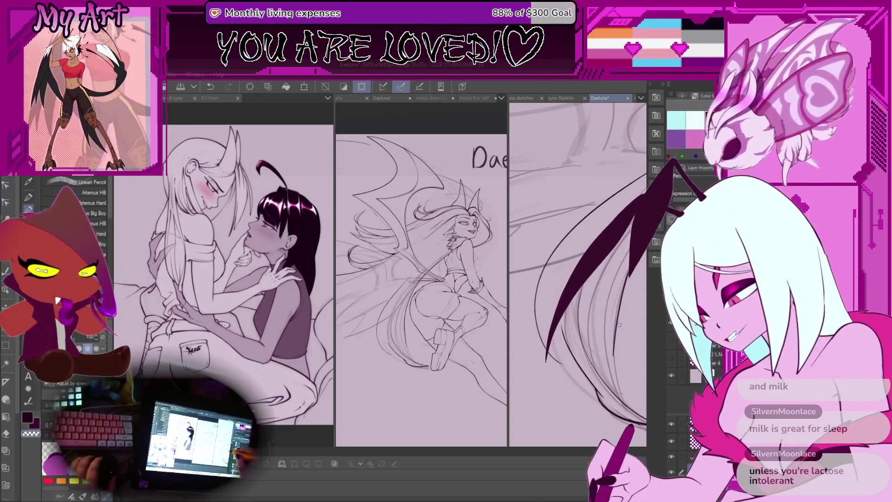
Fit the tilted sketch into view and undo the last four hair strokes.
{"action": "key", "text": "ctrl+0"}
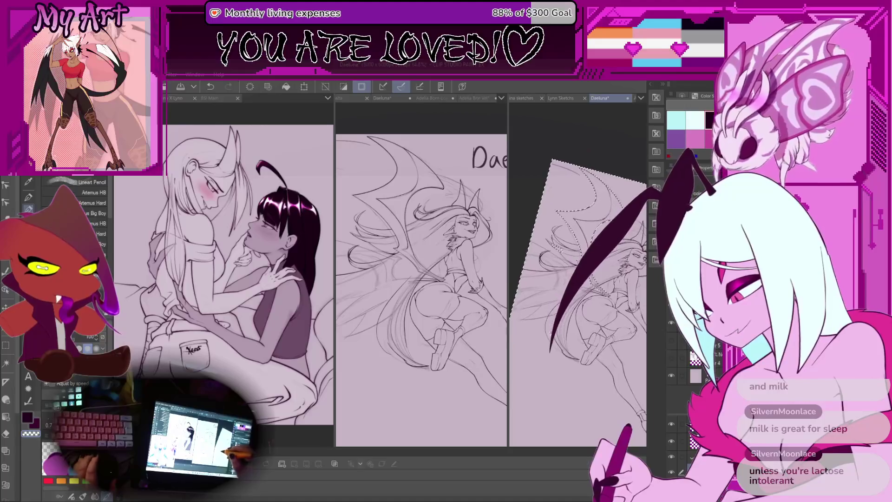
{"action": "scroll", "coordinate": [575, 379], "scroll_direction": "up", "scroll_amount": 5}
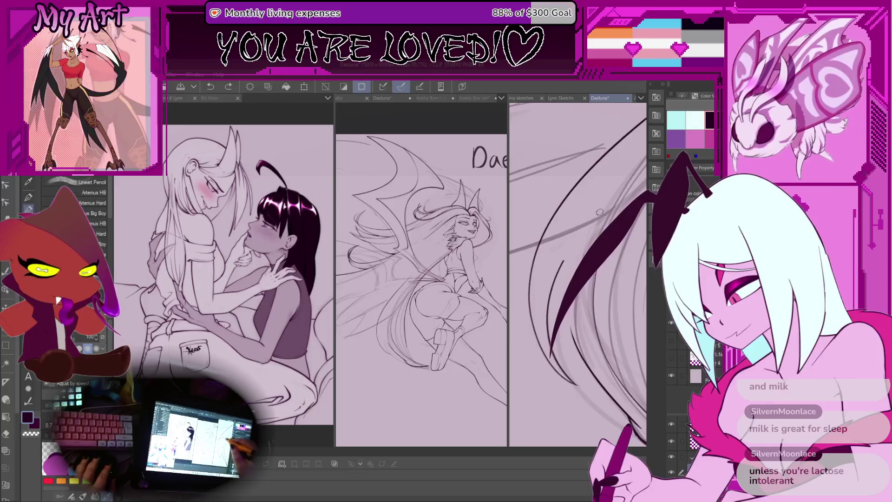
{"action": "scroll", "coordinate": [580, 381], "scroll_direction": "down", "scroll_amount": 1}
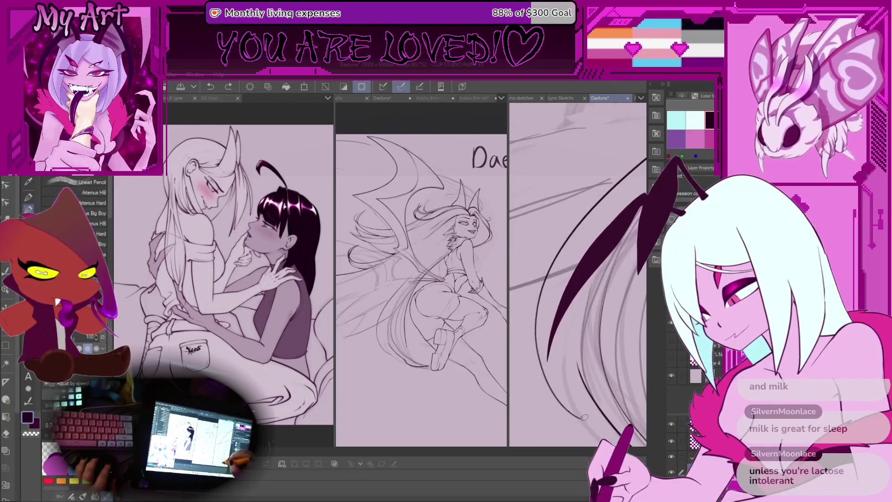
{"action": "left_click_drag", "start_coordinate": [626, 199], "coordinate": [551, 294]}
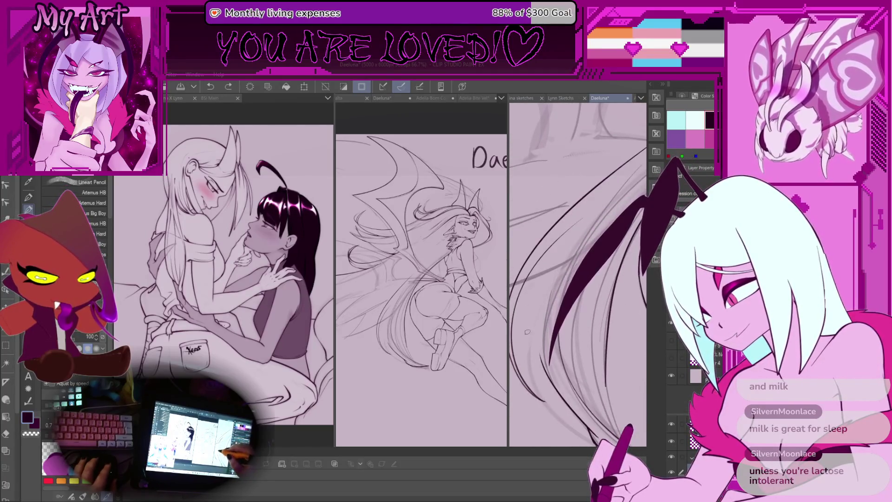
{"action": "key", "text": "ctrl+z"}
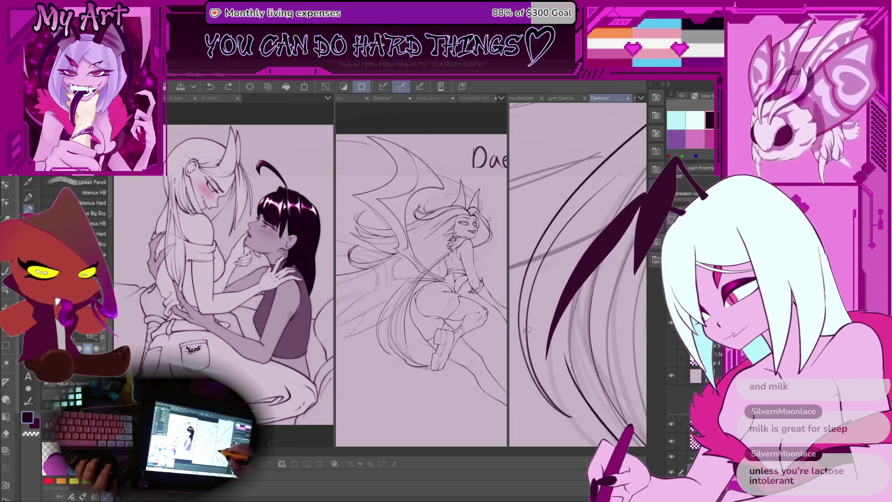
{"action": "key", "text": "ctrl+z"}
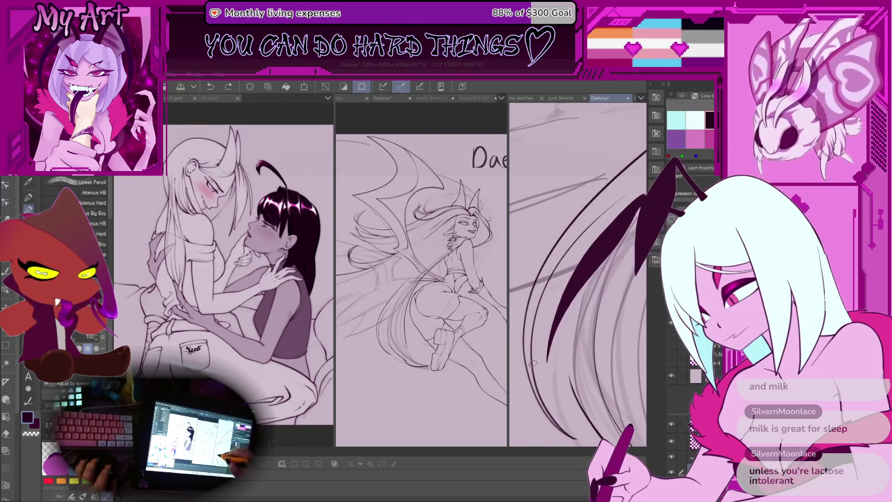
{"action": "key", "text": "ctrl+z"}
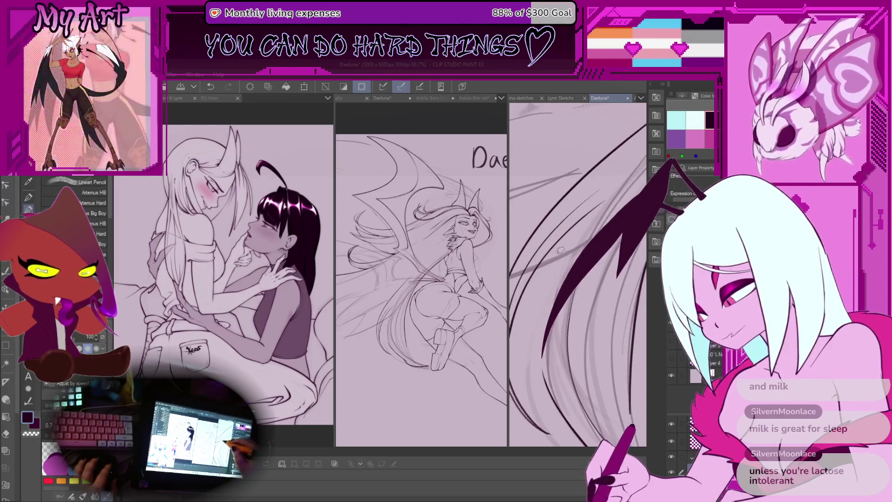
{"action": "key", "text": "ctrl+z"}
{"action": "key", "text": "ctrl+z"}
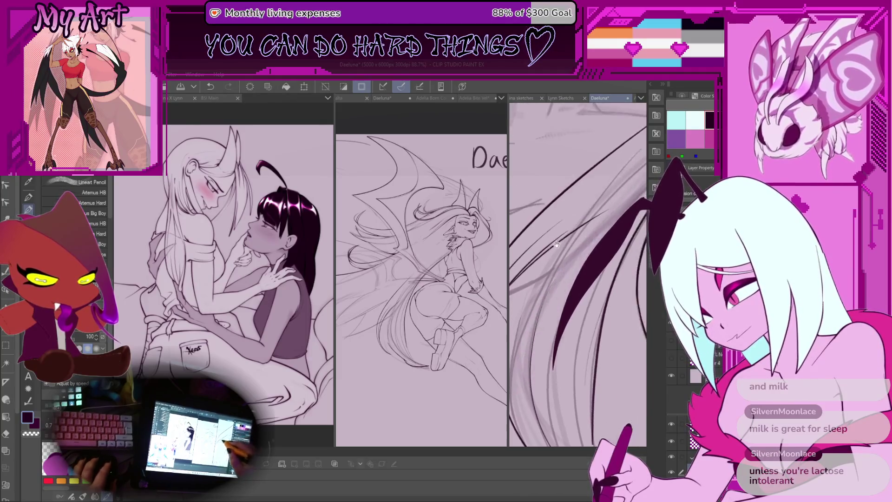
Move and slightly tilt the view along the hair.
{"action": "mouse_move", "coordinate": [520, 270]}
{"action": "left_mouse_down"}
{"action": "mouse_move", "coordinate": [569, 248]}
{"action": "mouse_move", "coordinate": [568, 240]}
{"action": "left_mouse_up"}
{"action": "scroll", "coordinate": [567, 239], "scroll_direction": "up", "scroll_amount": 2}
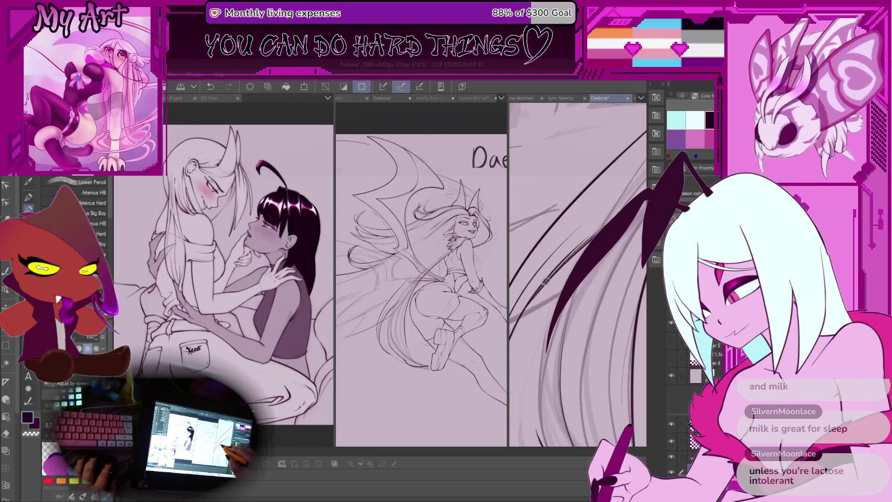
{"action": "mouse_move", "coordinate": [545, 281]}
{"action": "left_mouse_down"}
{"action": "mouse_move", "coordinate": [548, 268]}
{"action": "mouse_move", "coordinate": [536, 277]}
{"action": "mouse_move", "coordinate": [555, 265]}
{"action": "left_mouse_up"}
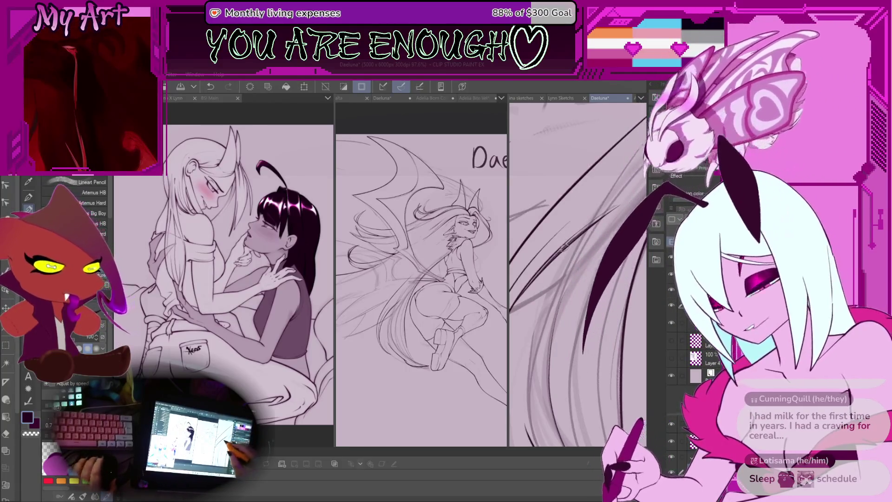
{"action": "scroll", "coordinate": [564, 248], "scroll_direction": "up", "scroll_amount": 3}
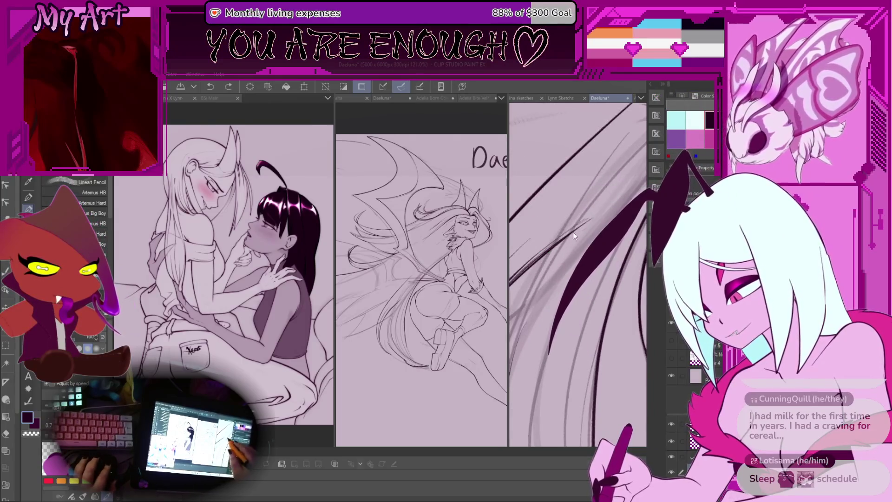
{"action": "scroll", "coordinate": [607, 213], "scroll_direction": "down", "scroll_amount": 5}
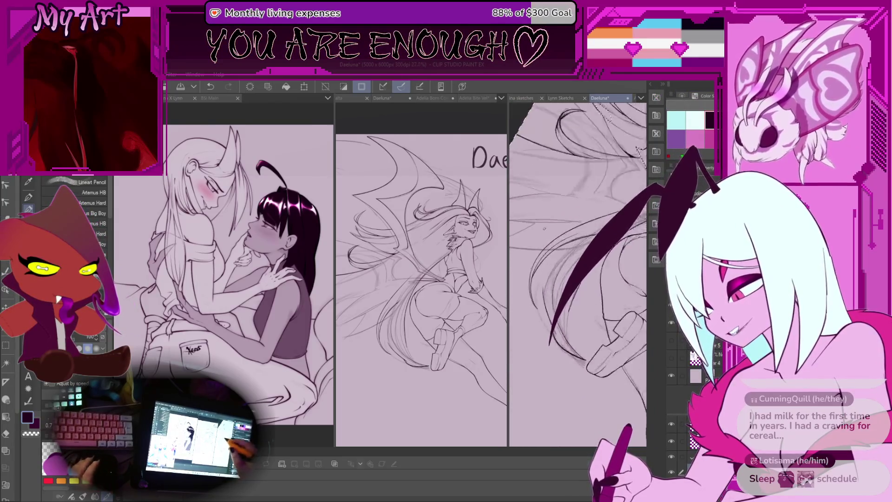
{"action": "mouse_move", "coordinate": [560, 278]}
{"action": "left_mouse_down"}
{"action": "mouse_move", "coordinate": [550, 265]}
{"action": "mouse_move", "coordinate": [524, 292]}
{"action": "left_mouse_up"}
{"action": "key", "text": "ctrl+z"}
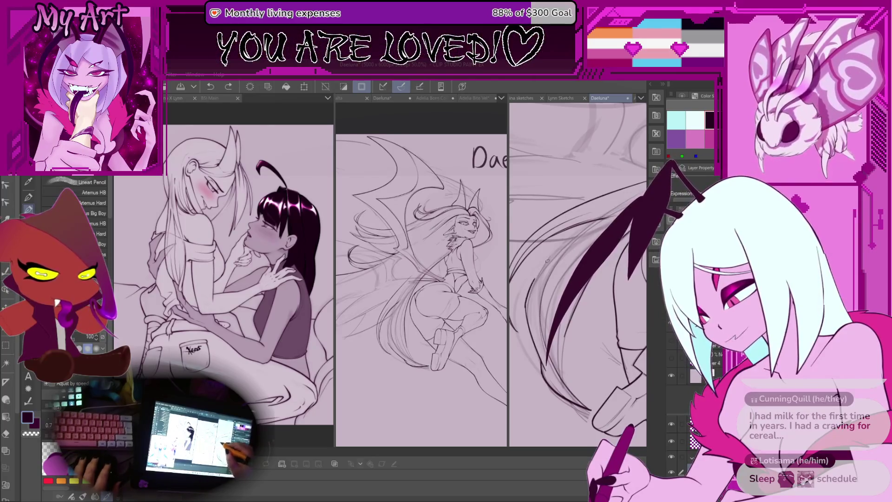
{"action": "left_click_drag", "start_coordinate": [546, 348], "coordinate": [533, 290]}
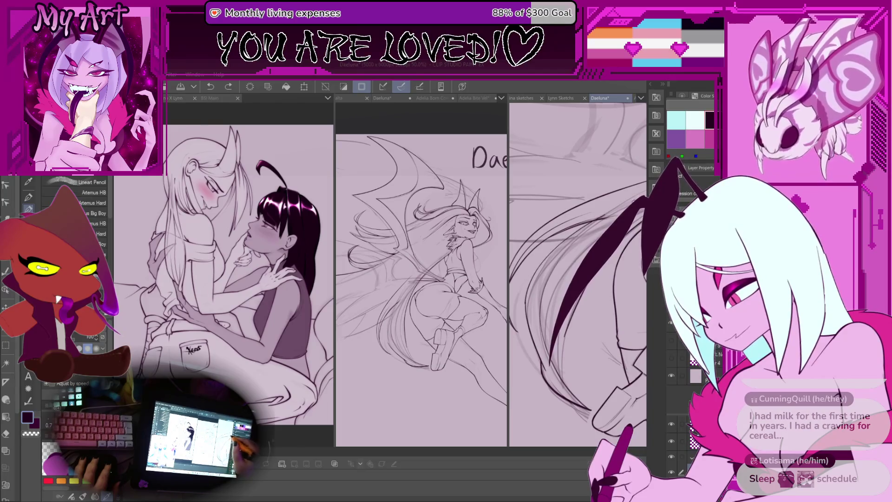
{"action": "left_click_drag", "start_coordinate": [558, 252], "coordinate": [529, 292]}
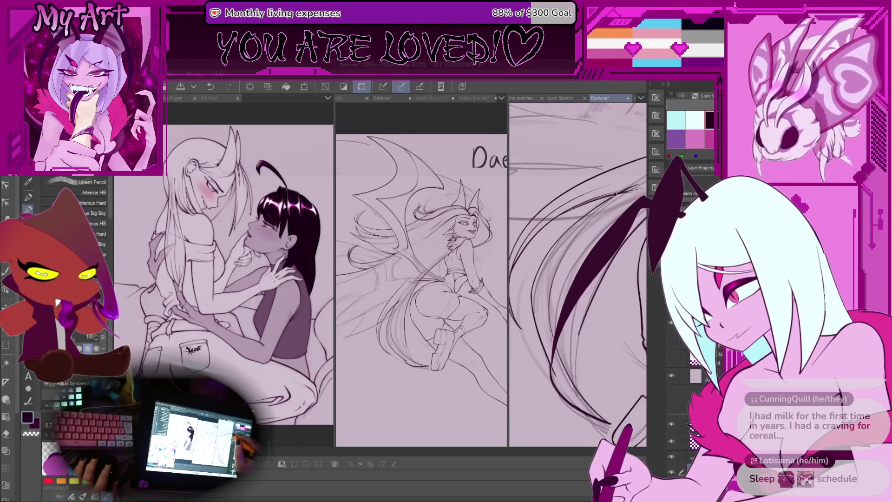
{"action": "left_click_drag", "start_coordinate": [548, 261], "coordinate": [539, 302]}
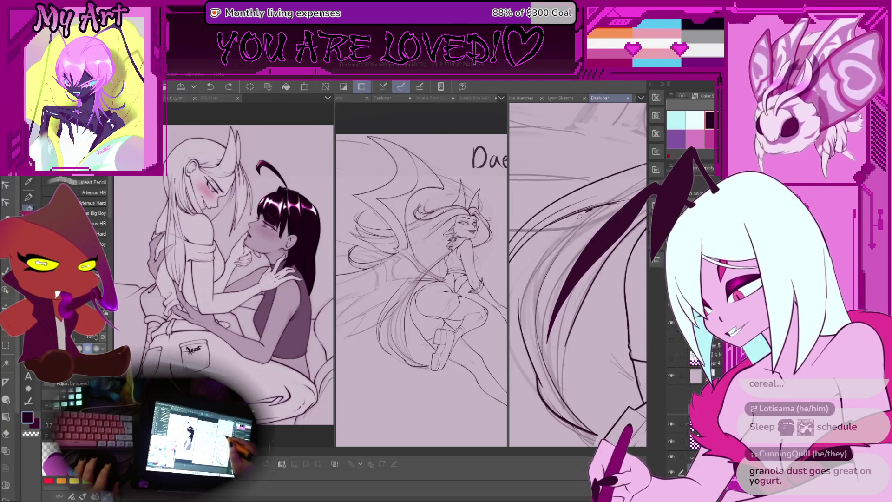
{"action": "key", "text": "ctrl+z"}
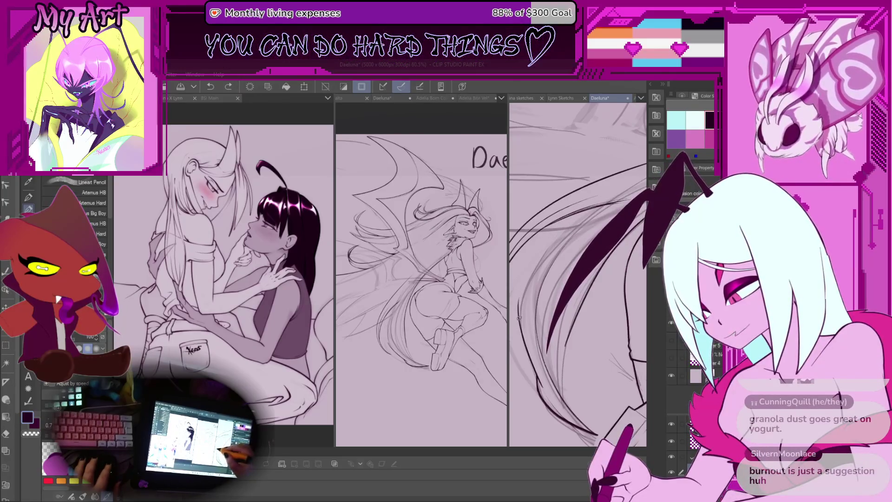
{"action": "left_click_drag", "start_coordinate": [543, 248], "coordinate": [536, 271]}
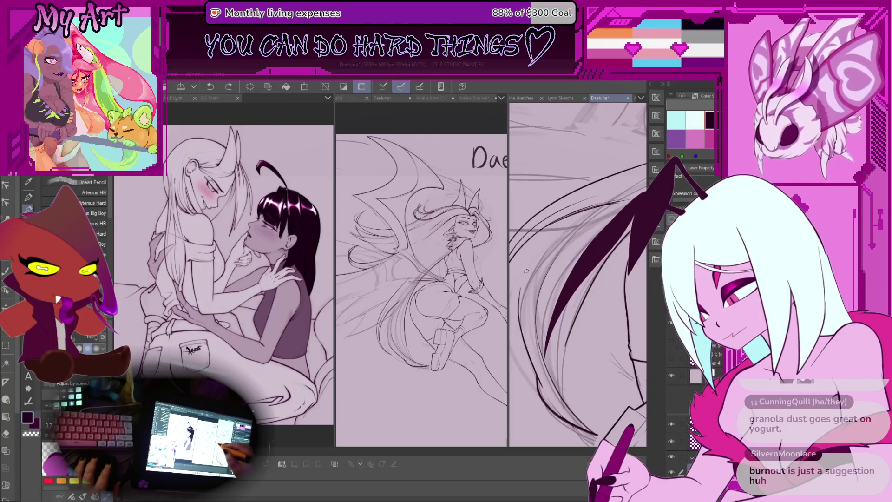
{"action": "scroll", "coordinate": [585, 235], "scroll_direction": "down", "scroll_amount": 4}
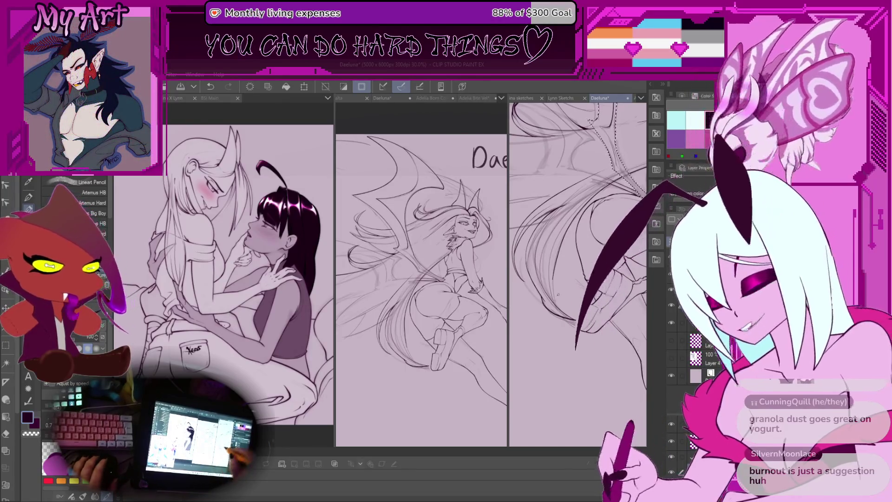
{"action": "key", "text": "ctrl+minus"}
{"action": "key", "text": "ctrl+minus"}
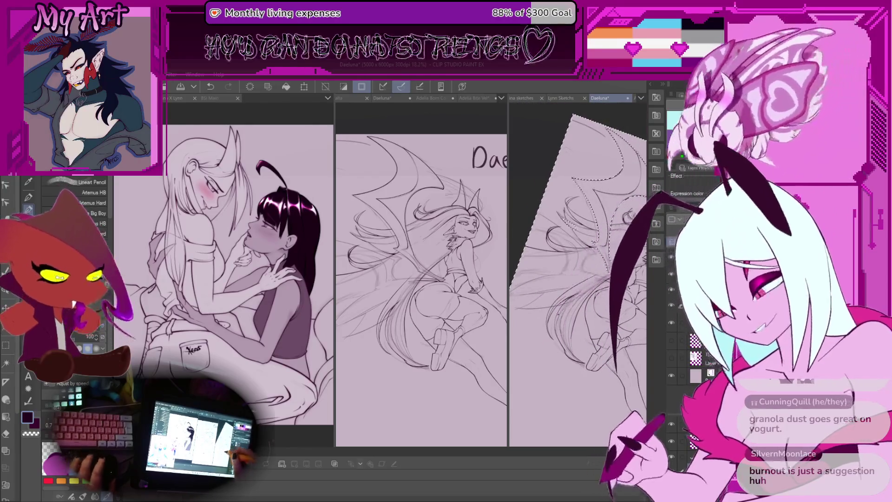
{"action": "key", "text": "ctrl+plus"}
{"action": "key", "text": "ctrl+plus"}
{"action": "key", "text": "ctrl+plus"}
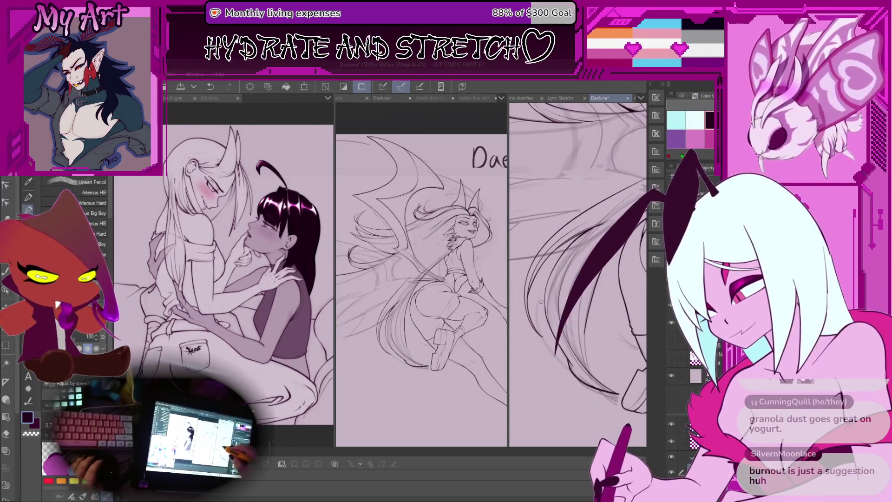
{"action": "scroll", "coordinate": [540, 299], "scroll_direction": "up", "scroll_amount": 4}
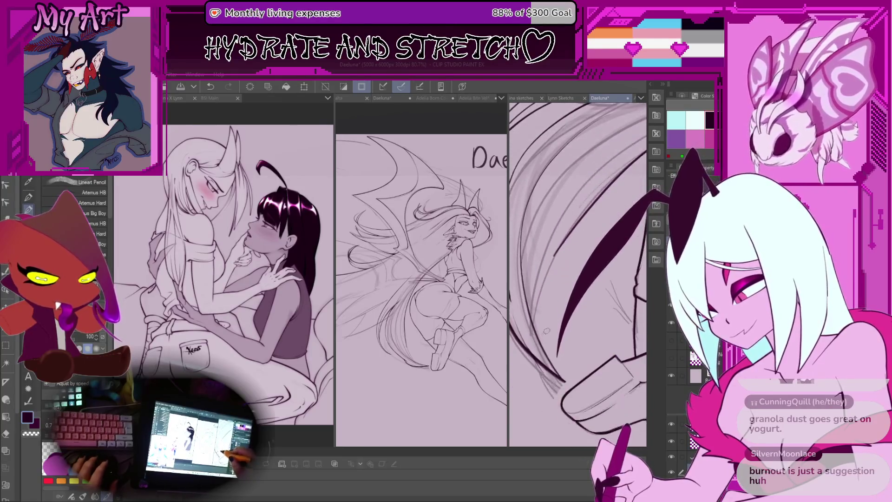
{"action": "left_click_drag", "start_coordinate": [534, 306], "coordinate": [543, 338]}
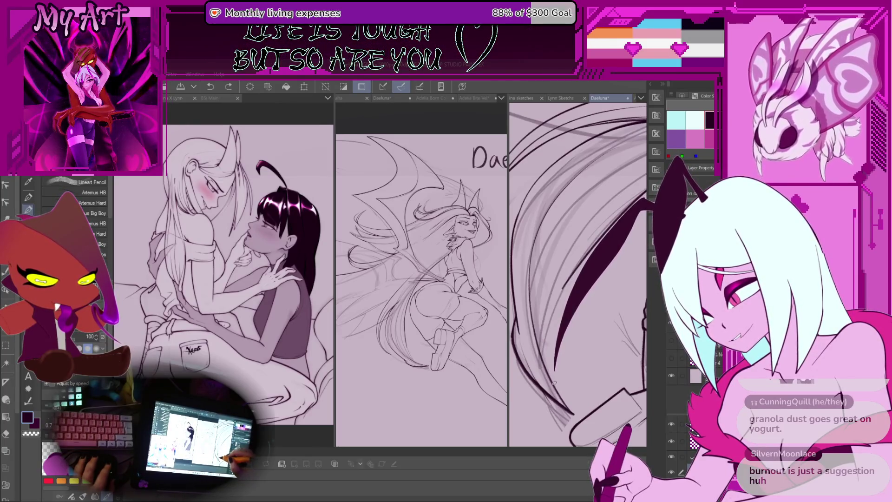
{"action": "left_click_drag", "start_coordinate": [575, 274], "coordinate": [536, 326]}
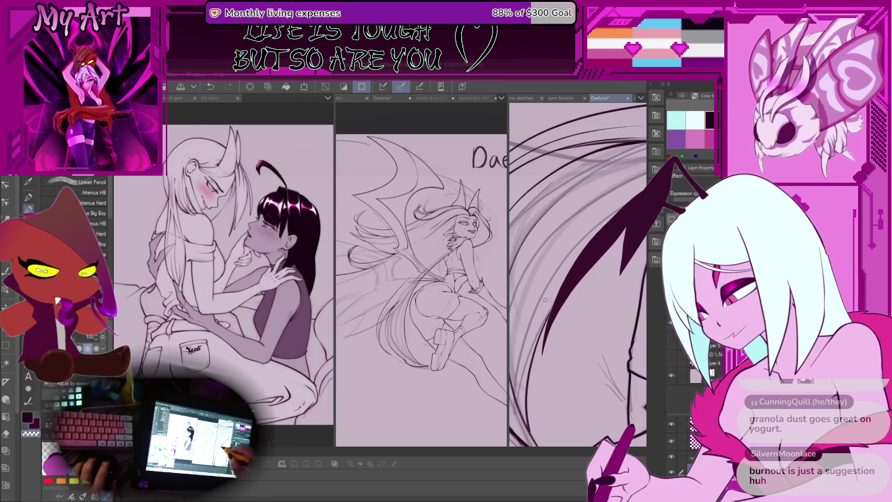
{"action": "left_click_drag", "start_coordinate": [576, 274], "coordinate": [557, 297]}
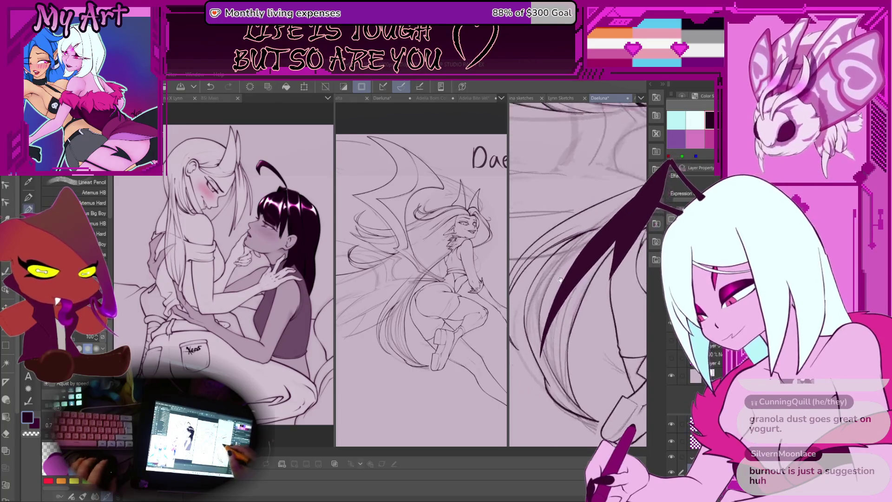
{"action": "key", "text": "ctrl+minus"}
{"action": "scroll", "coordinate": [581, 294], "scroll_direction": "up", "scroll_amount": 5}
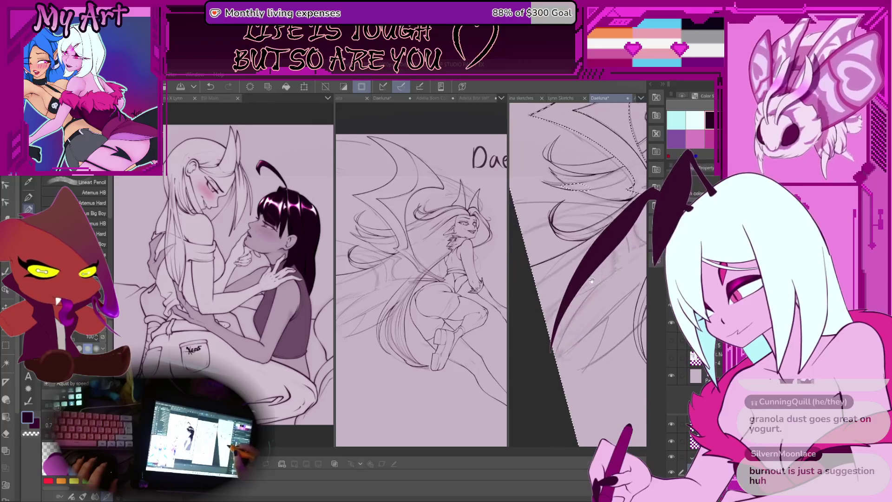
{"action": "mouse_move", "coordinate": [576, 274]}
{"action": "left_mouse_down"}
{"action": "mouse_move", "coordinate": [569, 288]}
{"action": "mouse_move", "coordinate": [570, 260]}
{"action": "left_mouse_up"}
Save the Daeluna drawing, then recentre and rotate the view on the wing area.
{"action": "key", "text": "ctrl+s"}
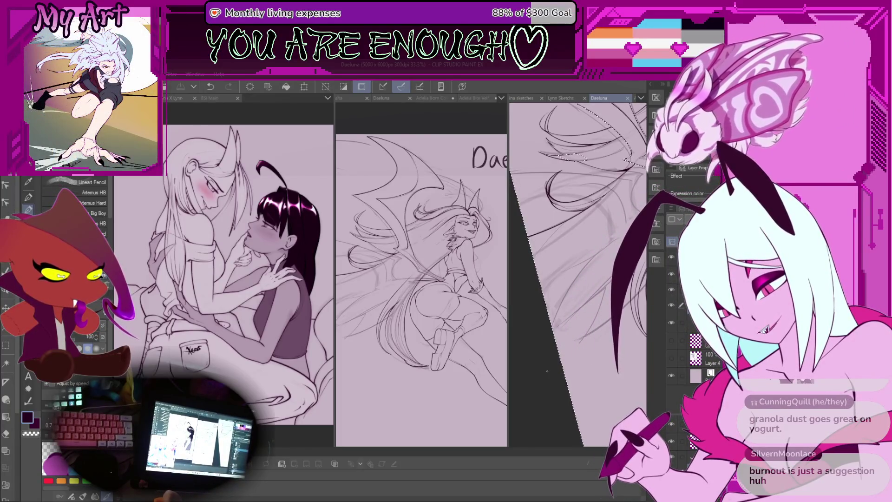
{"action": "scroll", "coordinate": [546, 370], "scroll_direction": "up", "scroll_amount": 1}
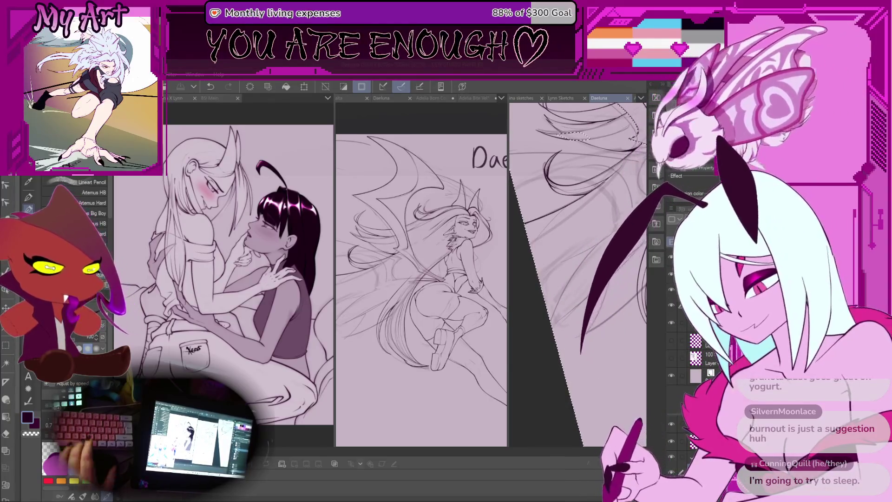
{"action": "mouse_move", "coordinate": [590, 193]}
{"action": "left_mouse_down"}
{"action": "mouse_move", "coordinate": [567, 306]}
{"action": "mouse_move", "coordinate": [547, 256]}
{"action": "mouse_move", "coordinate": [575, 288]}
{"action": "left_mouse_up"}
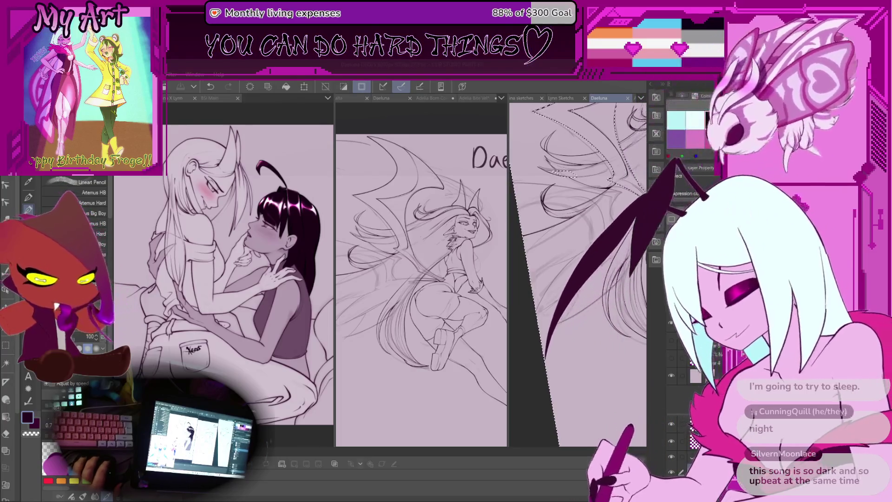
{"action": "left_click_drag", "start_coordinate": [581, 186], "coordinate": [573, 223]}
{"action": "left_click_drag", "start_coordinate": [579, 277], "coordinate": [584, 279]}
{"action": "scroll", "coordinate": [584, 280], "scroll_direction": "up", "scroll_amount": 2}
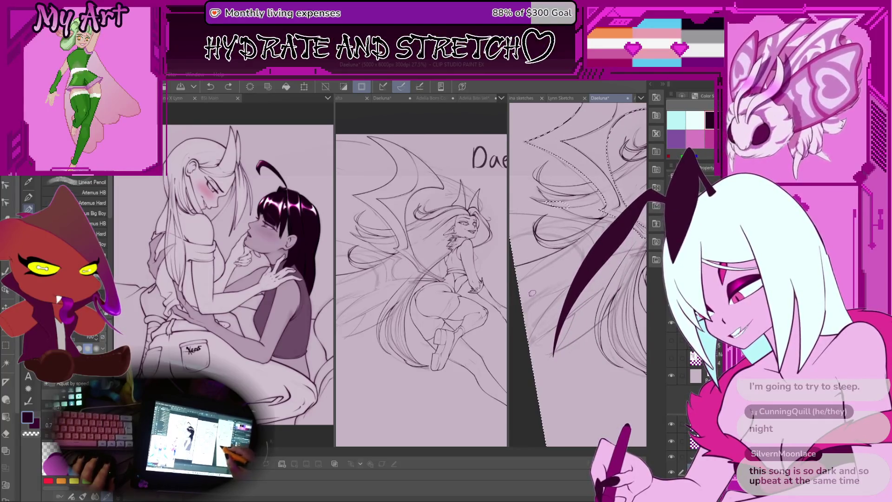
{"action": "left_click_drag", "start_coordinate": [538, 296], "coordinate": [528, 288]}
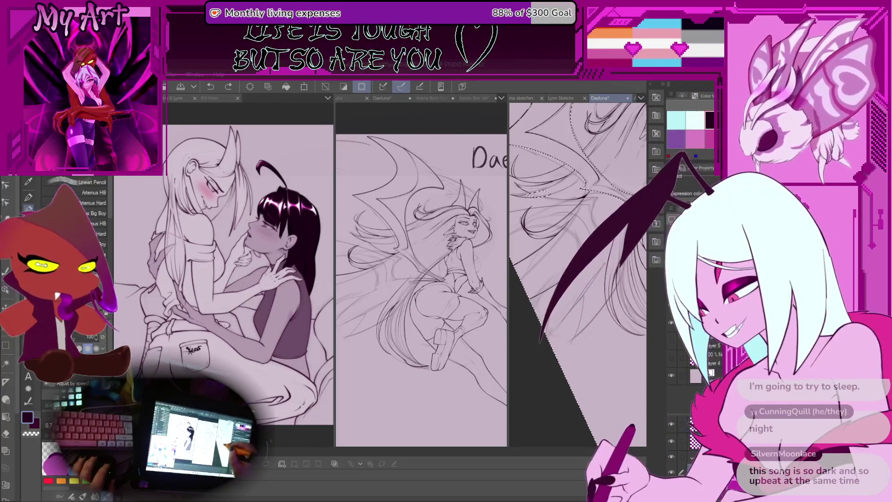
Ink a trial hair stroke, toggle it with undo/redo, and finally remove it.
{"action": "left_click_drag", "start_coordinate": [578, 239], "coordinate": [566, 264]}
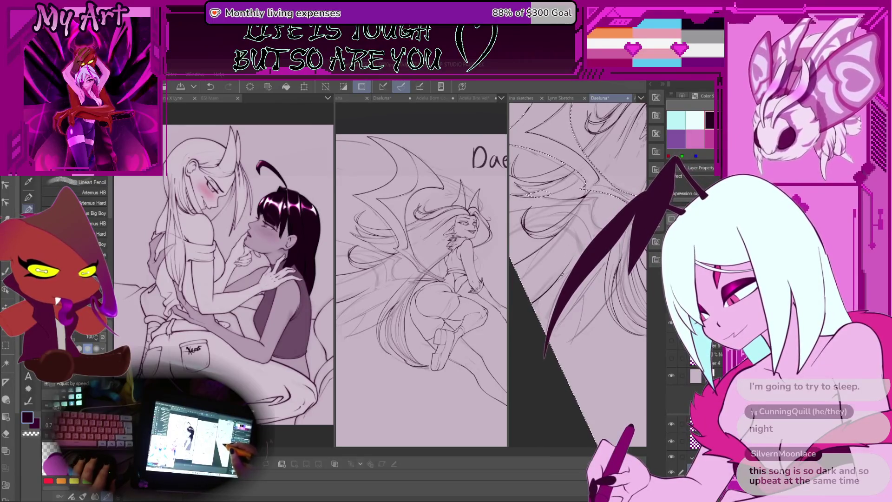
{"action": "key", "text": "ctrl+z"}
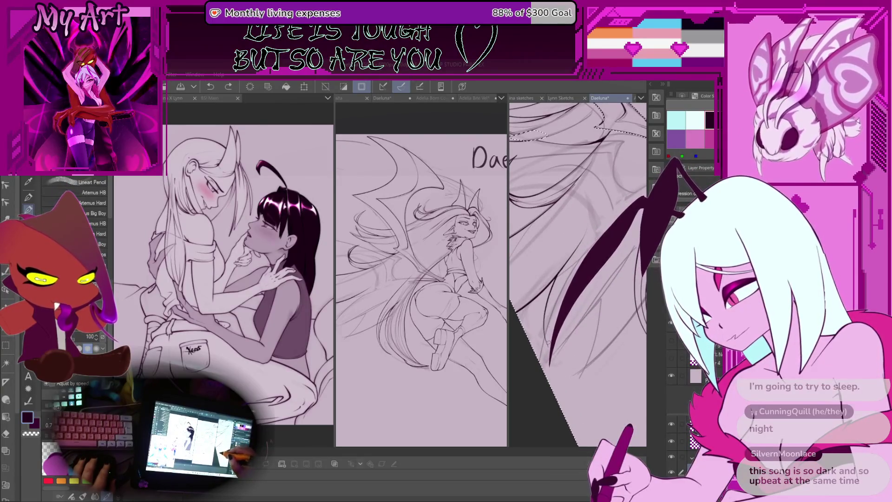
{"action": "key", "text": "ctrl+y"}
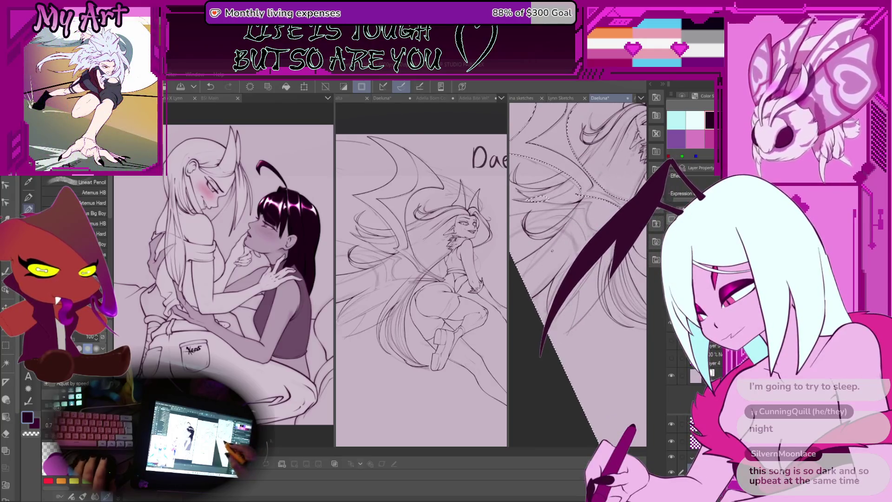
{"action": "key", "text": "ctrl+z"}
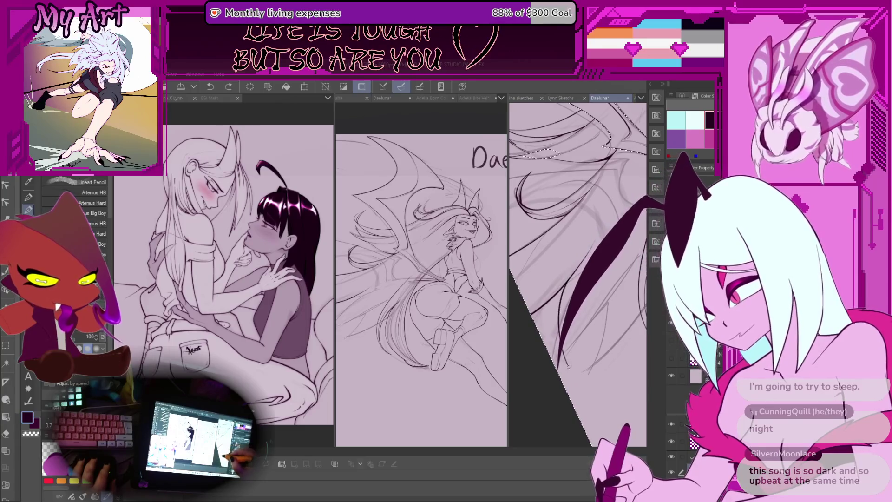
{"action": "key", "text": "ctrl+y"}
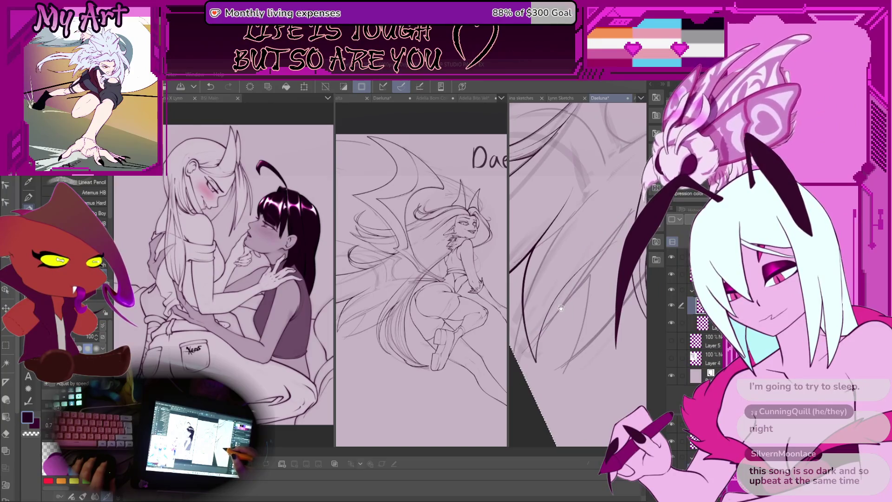
{"action": "key", "text": "ctrl+z"}
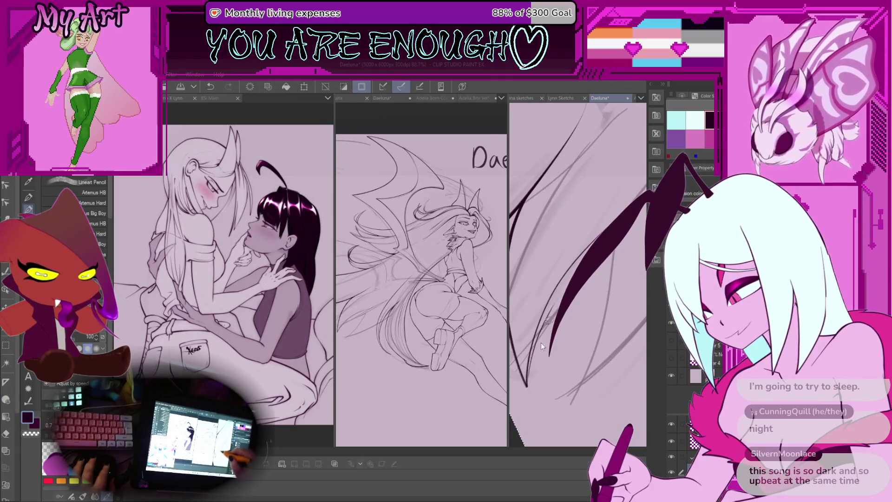
Ink a dark tapered strand, redrawing it several times to refine its shape.
{"action": "left_click_drag", "start_coordinate": [615, 234], "coordinate": [549, 357]}
{"action": "key", "text": "ctrl+z"}
{"action": "left_click_drag", "start_coordinate": [613, 237], "coordinate": [550, 355]}
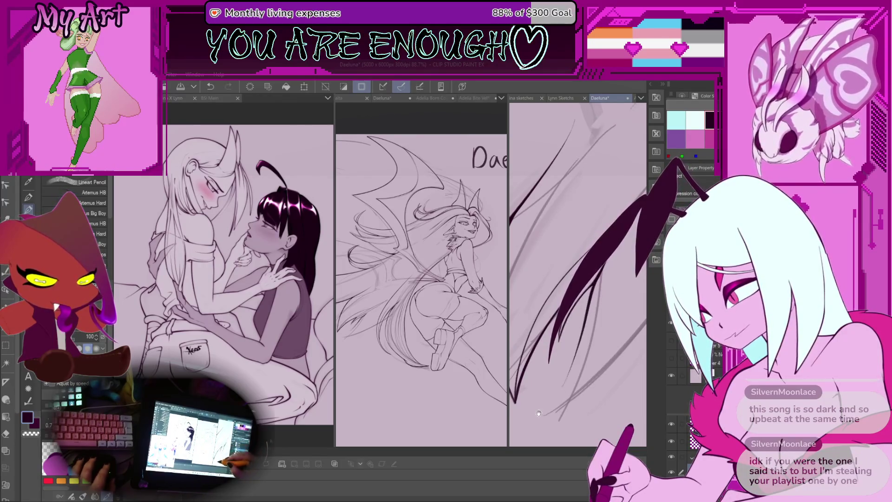
{"action": "left_click_drag", "start_coordinate": [613, 236], "coordinate": [550, 355]}
{"action": "left_click_drag", "start_coordinate": [597, 269], "coordinate": [548, 360]}
{"action": "left_click_drag", "start_coordinate": [600, 269], "coordinate": [542, 337]}
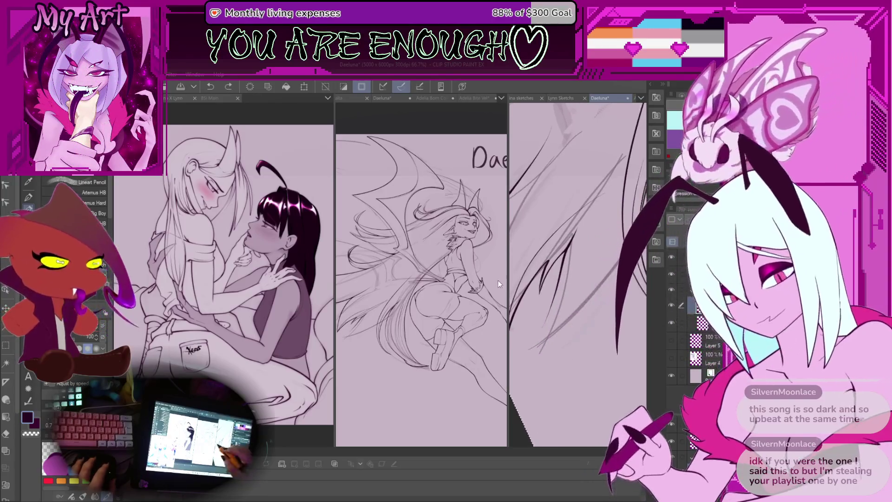
{"action": "left_click_drag", "start_coordinate": [590, 268], "coordinate": [546, 346]}
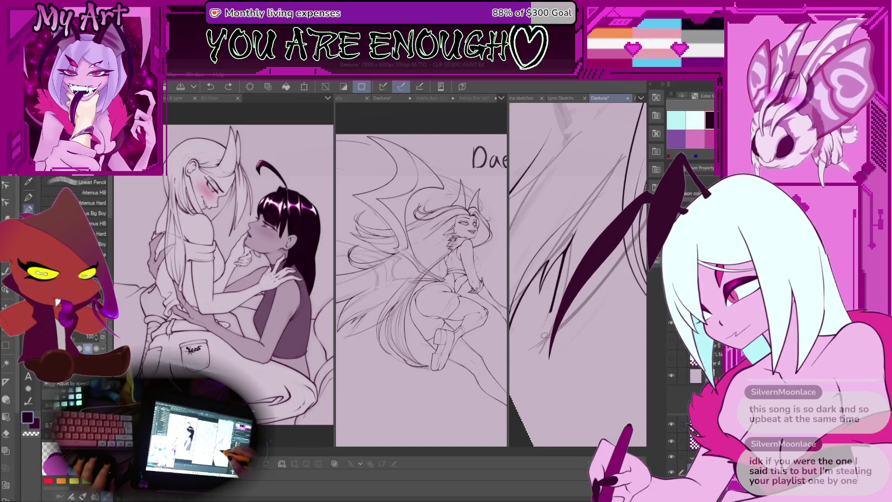
{"action": "left_click_drag", "start_coordinate": [551, 327], "coordinate": [565, 251]}
{"action": "key", "text": "ctrl+z"}
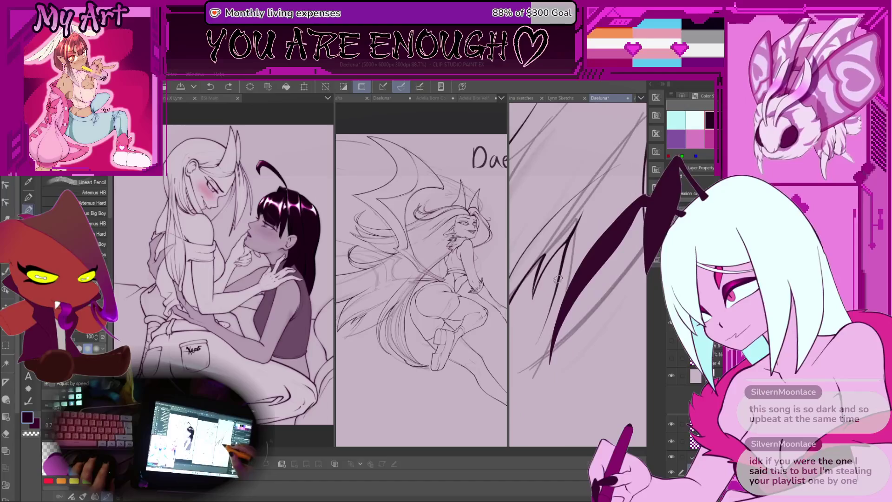
Rotate the canvas and redraw the long wing edge stroke with a better curve.
{"action": "key", "text": "-"}
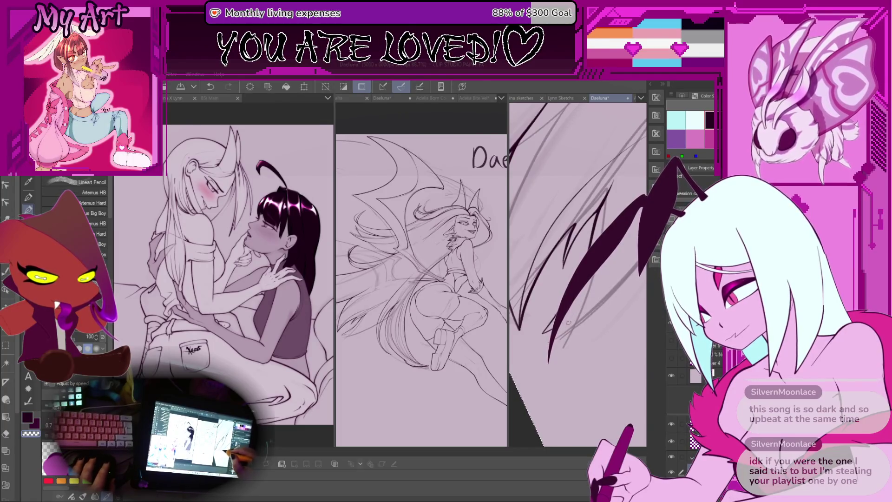
{"action": "key", "text": "-"}
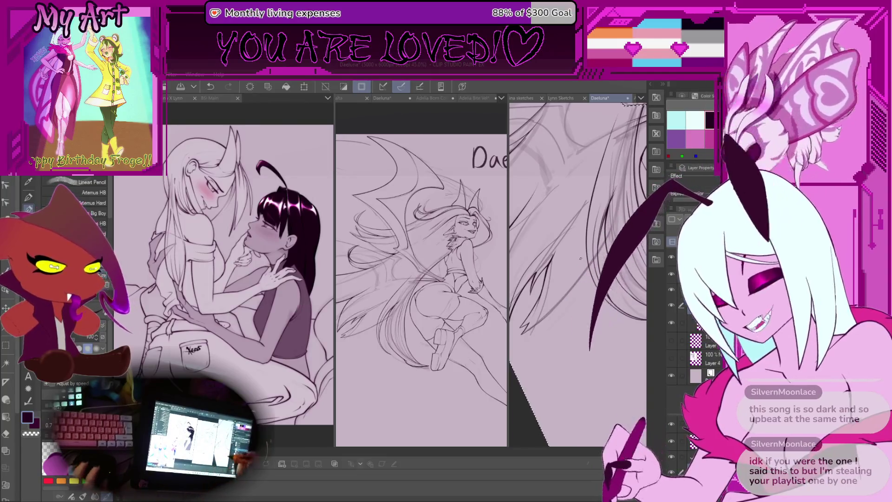
{"action": "mouse_move", "coordinate": [580, 258]}
{"action": "left_mouse_down"}
{"action": "mouse_move", "coordinate": [549, 322]}
{"action": "mouse_move", "coordinate": [554, 347]}
{"action": "left_mouse_up"}
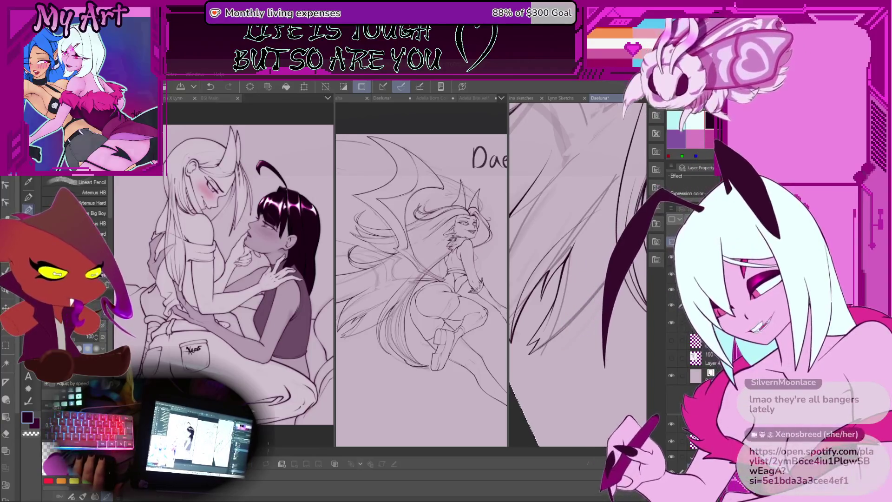
{"action": "key", "text": "ctrl+z"}
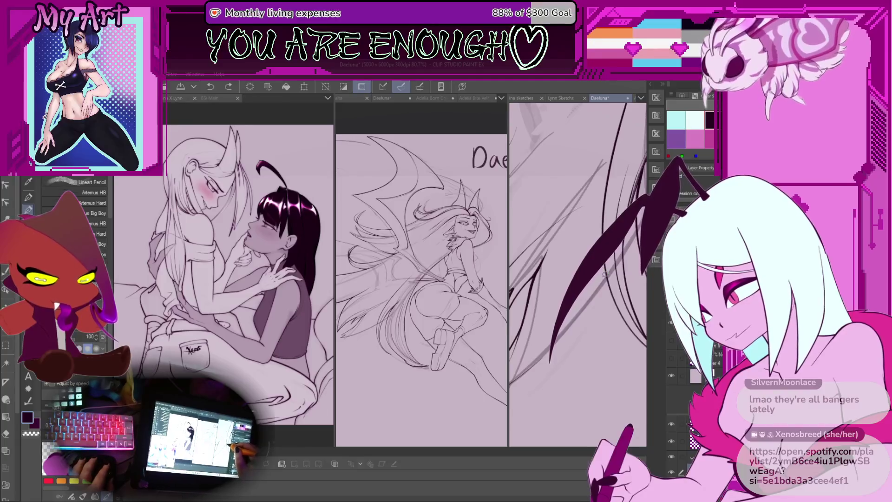
{"action": "left_click_drag", "start_coordinate": [550, 360], "coordinate": [601, 279]}
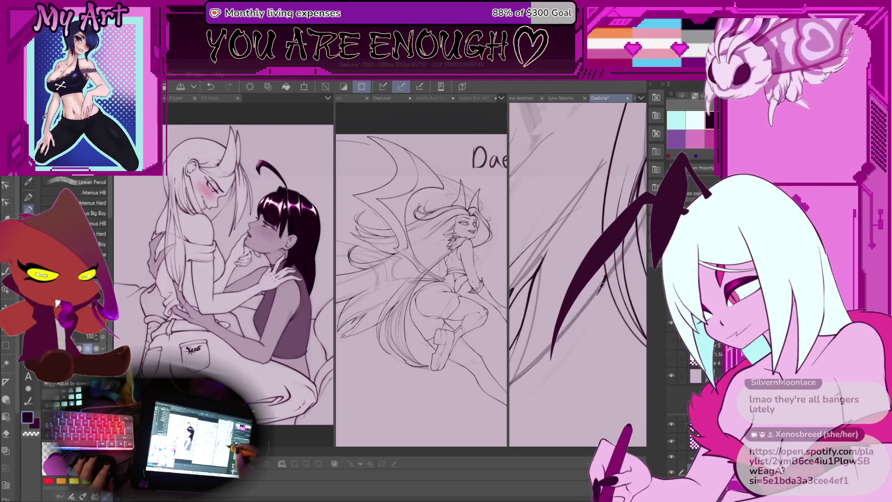
{"action": "scroll", "coordinate": [577, 274], "scroll_direction": "down", "scroll_amount": 5}
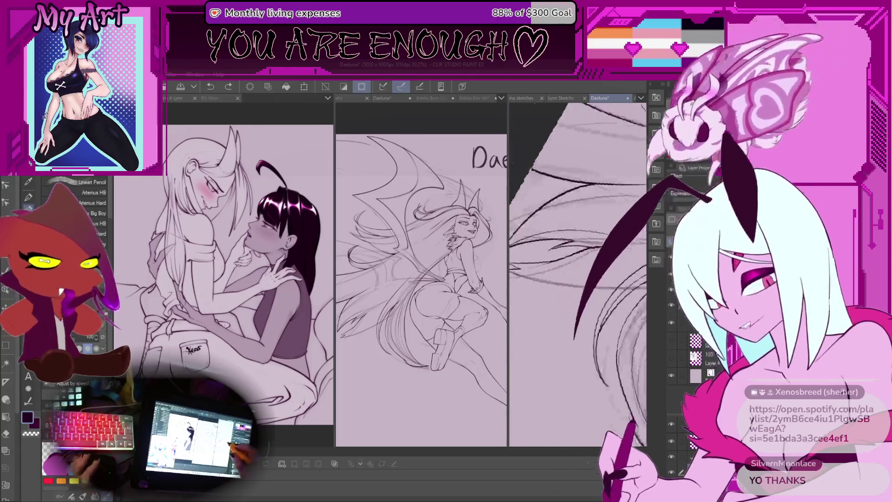
{"action": "key", "text": "asciicircum"}
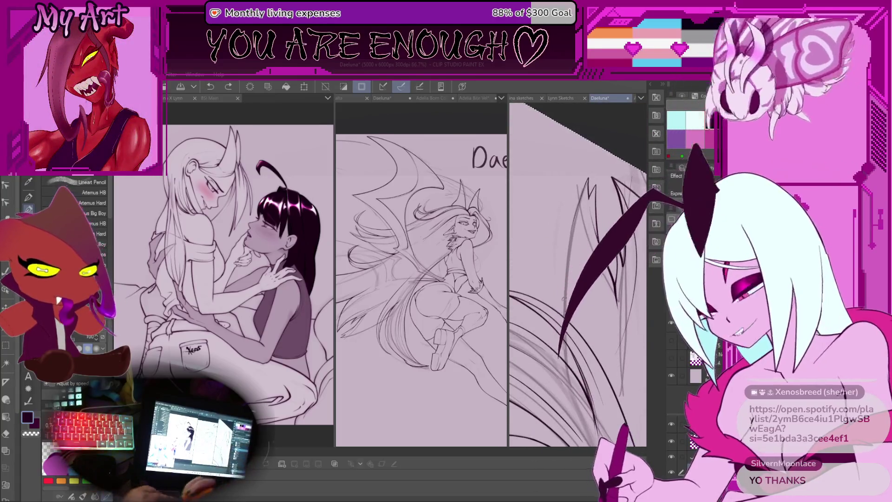
{"action": "left_click_drag", "start_coordinate": [547, 346], "coordinate": [598, 272]}
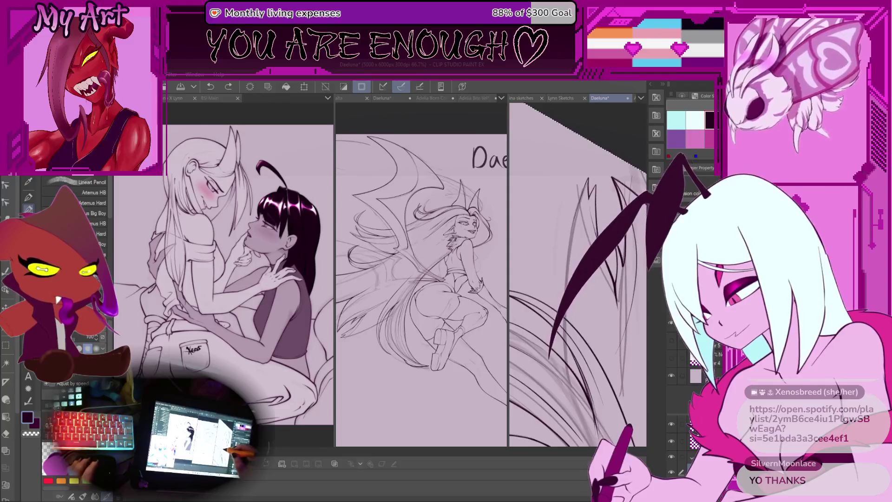
{"action": "key", "text": "minus"}
{"action": "key", "text": "minus"}
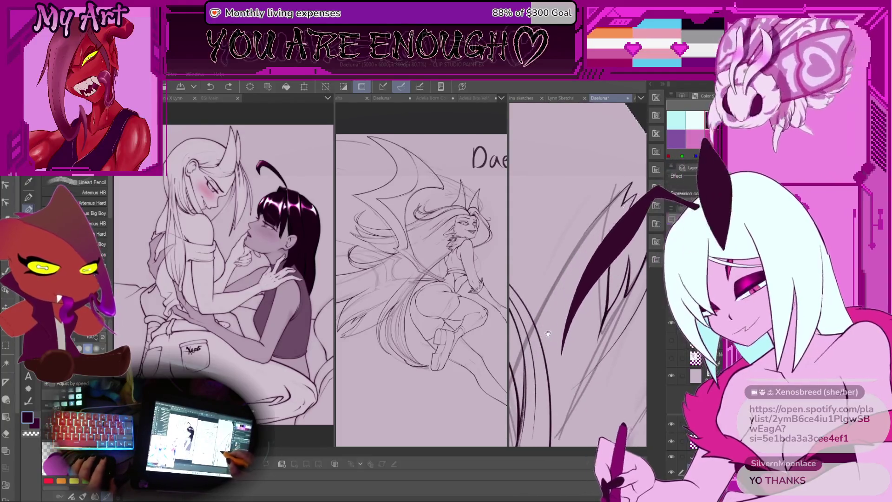
{"action": "left_click_drag", "start_coordinate": [542, 342], "coordinate": [552, 380]}
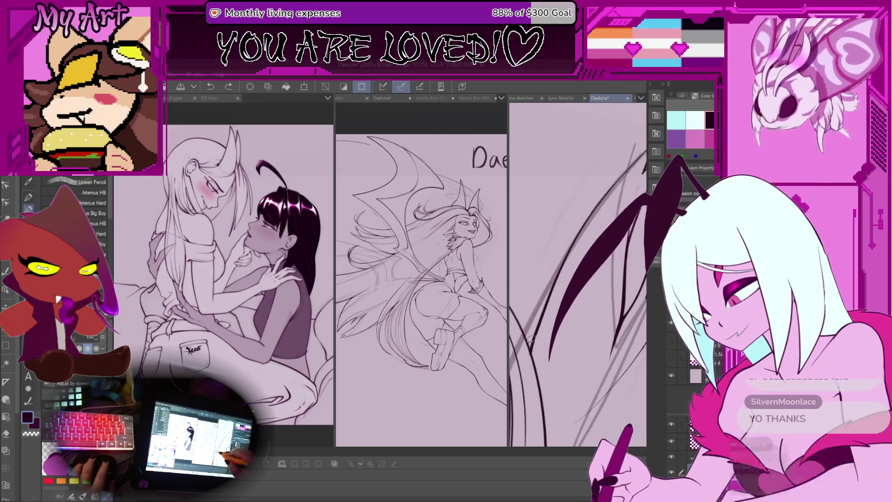
Ink new curved lines up the wing edge, undoing the unwanted parts.
{"action": "scroll", "coordinate": [549, 291], "scroll_direction": "up", "scroll_amount": 3}
{"action": "scroll", "coordinate": [566, 335], "scroll_direction": "down", "scroll_amount": 2}
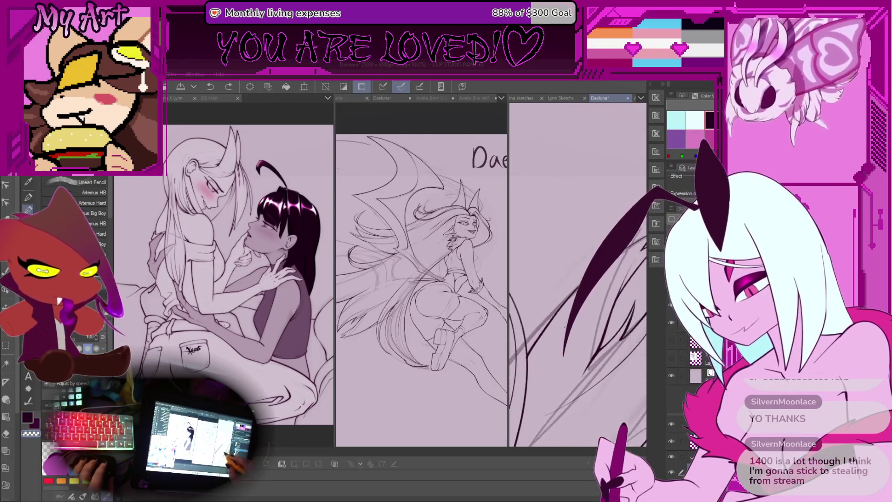
{"action": "scroll", "coordinate": [563, 348], "scroll_direction": "down", "scroll_amount": 2}
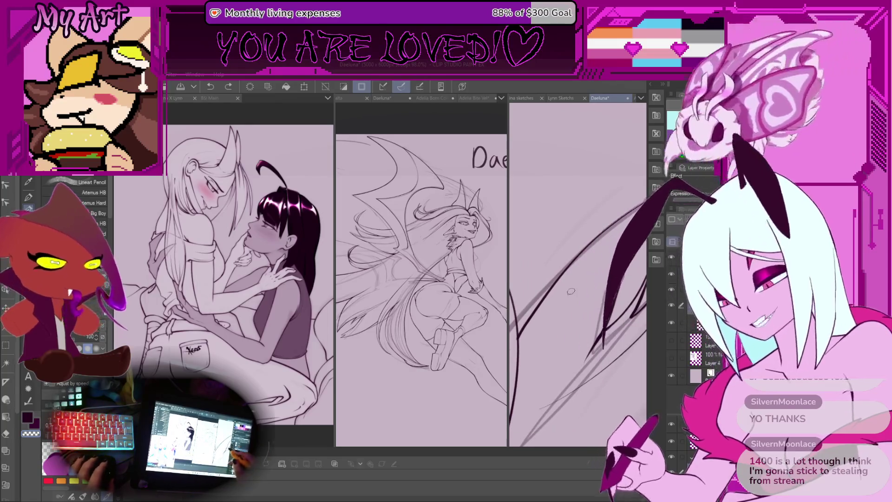
{"action": "scroll", "coordinate": [538, 325], "scroll_direction": "up", "scroll_amount": 3}
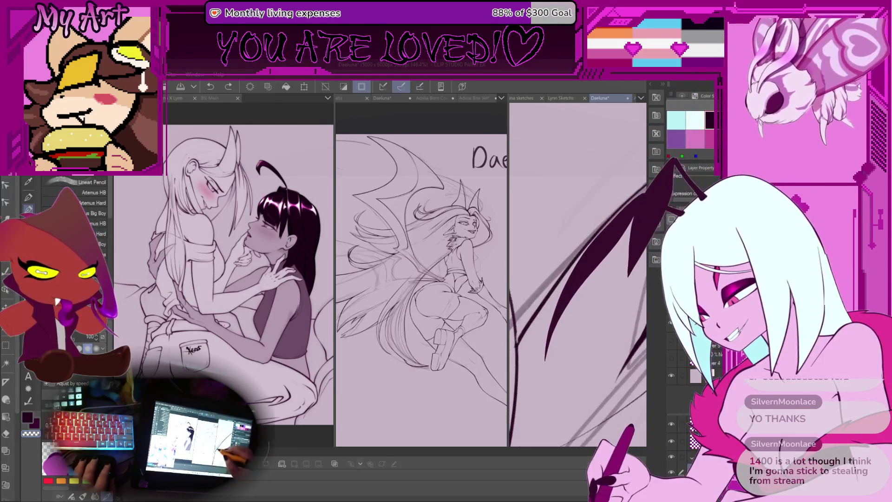
{"action": "scroll", "coordinate": [517, 333], "scroll_direction": "up", "scroll_amount": 1}
{"action": "left_click_drag", "start_coordinate": [517, 316], "coordinate": [542, 289]}
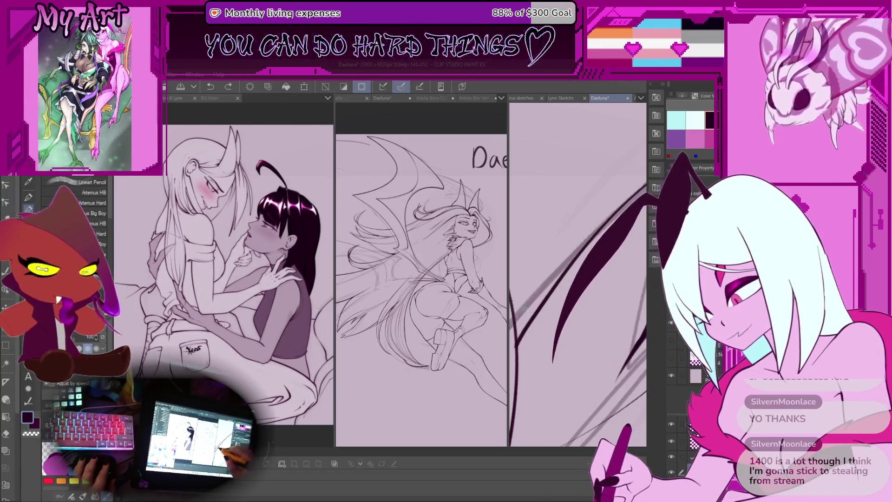
{"action": "left_click_drag", "start_coordinate": [514, 321], "coordinate": [606, 216]}
{"action": "key", "text": "ctrl+z"}
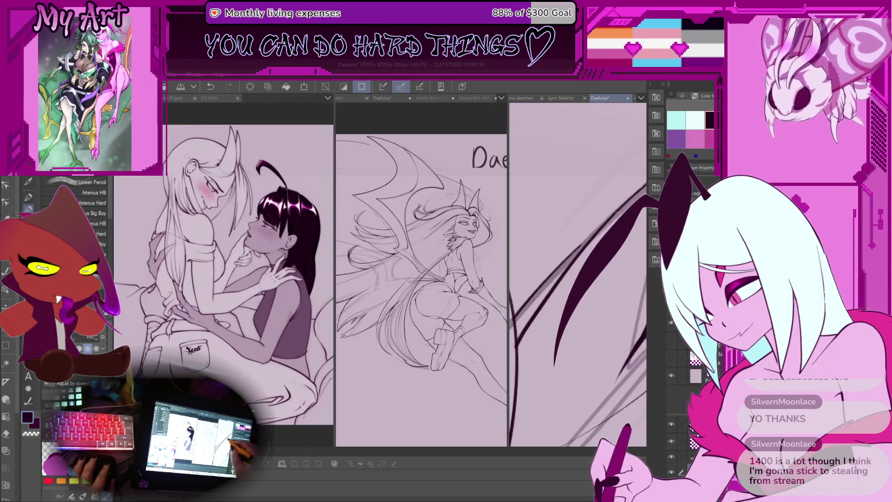
{"action": "key", "text": "ctrl+z"}
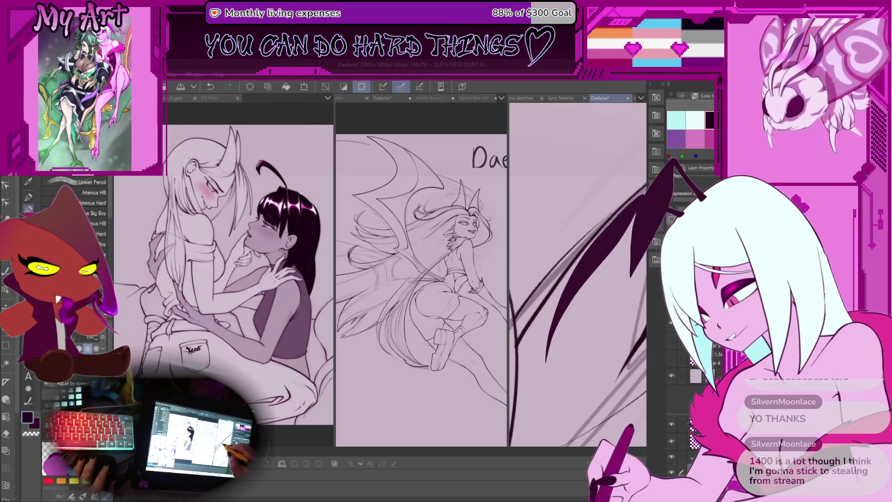
{"action": "key", "text": "ctrl+z"}
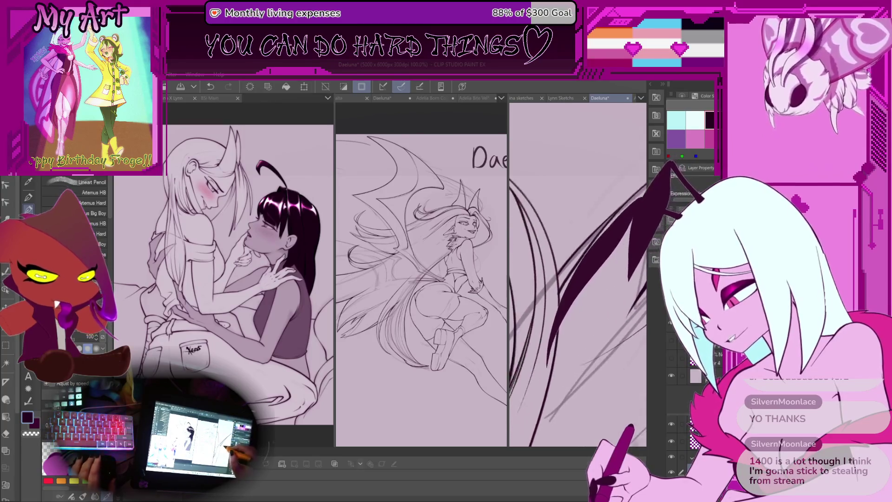
Try long curved wing lines on the left, undo them, and rotate the wing vertical.
{"action": "mouse_move", "coordinate": [525, 443]}
{"action": "left_mouse_down"}
{"action": "mouse_move", "coordinate": [563, 282]}
{"action": "mouse_move", "coordinate": [535, 318]}
{"action": "left_mouse_up"}
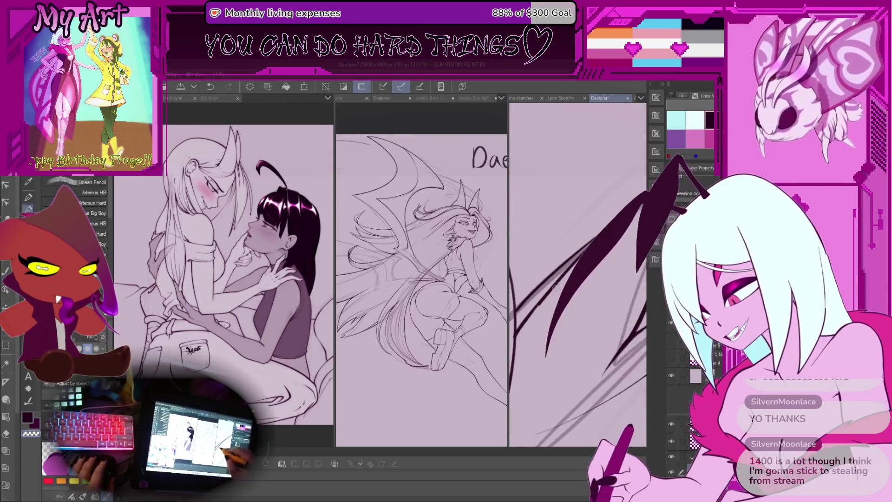
{"action": "key", "text": "ctrl+z"}
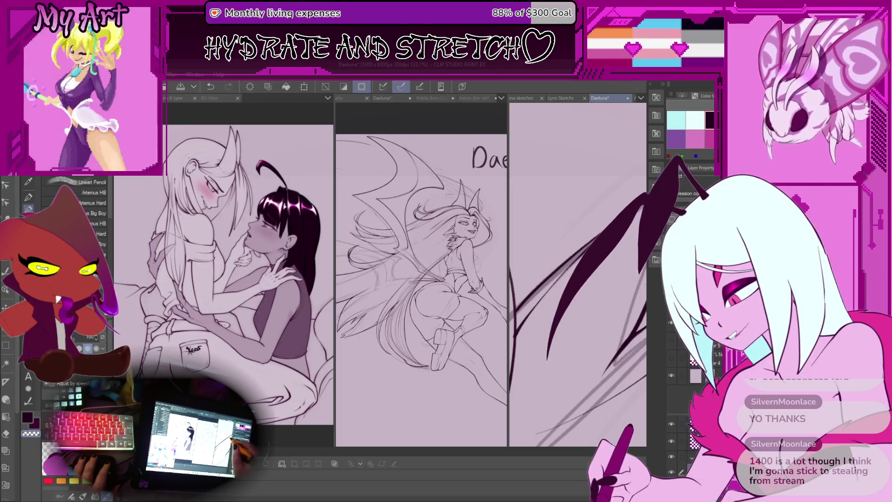
{"action": "mouse_move", "coordinate": [534, 315]}
{"action": "left_mouse_down"}
{"action": "mouse_move", "coordinate": [550, 296]}
{"action": "mouse_move", "coordinate": [616, 285]}
{"action": "mouse_move", "coordinate": [566, 311]}
{"action": "mouse_move", "coordinate": [539, 340]}
{"action": "mouse_move", "coordinate": [583, 337]}
{"action": "mouse_move", "coordinate": [539, 329]}
{"action": "left_mouse_up"}
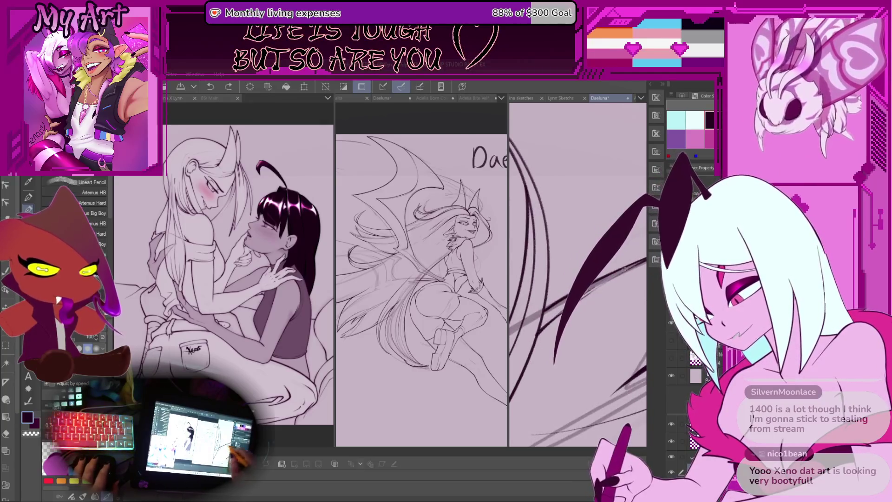
{"action": "left_click_drag", "start_coordinate": [557, 308], "coordinate": [549, 315]}
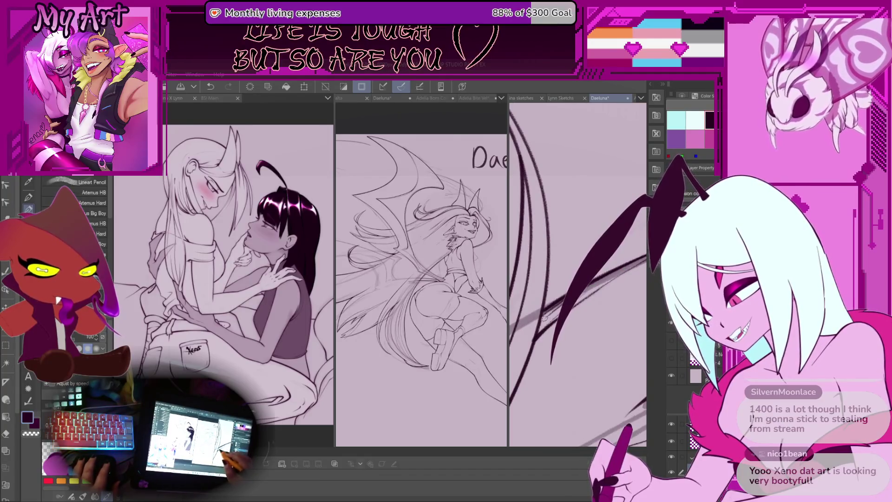
{"action": "key", "text": "ctrl+z"}
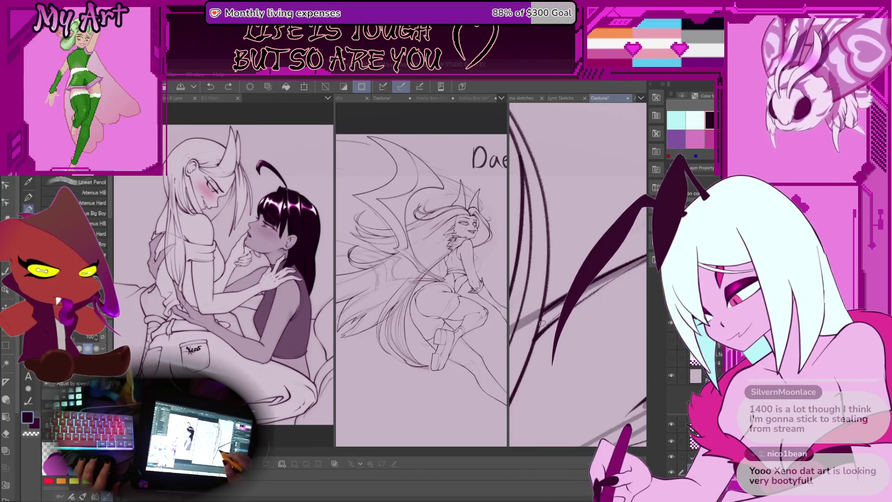
{"action": "left_click_drag", "start_coordinate": [599, 278], "coordinate": [523, 320]}
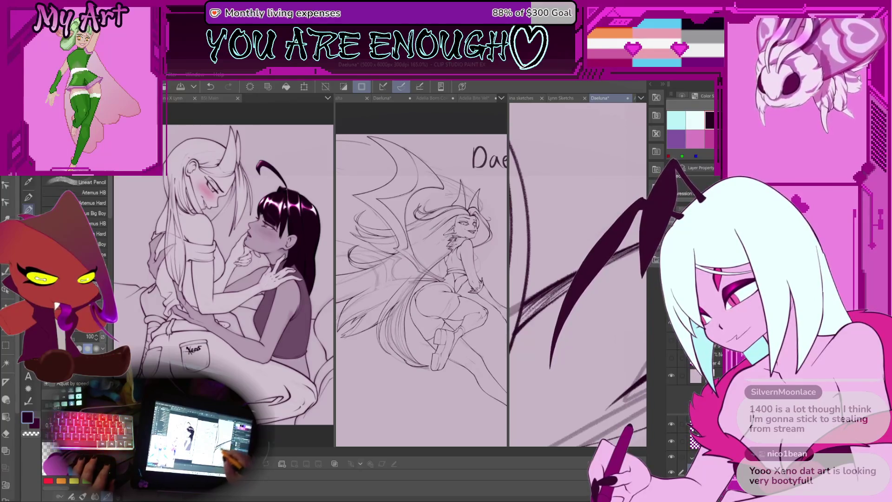
{"action": "scroll", "coordinate": [578, 274], "scroll_direction": "down", "scroll_amount": 10}
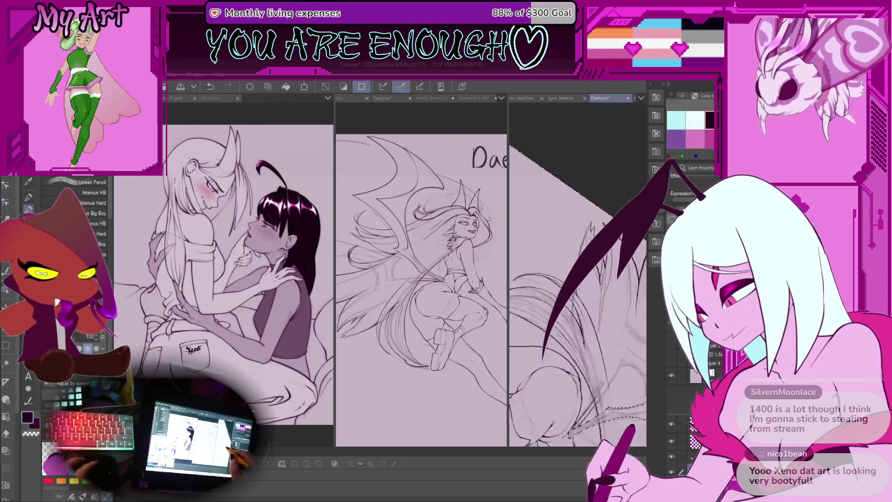
Reset the canvas rotation to upright and reframe the Daeluna figure in view.
{"action": "key", "text": "ctrl+0"}
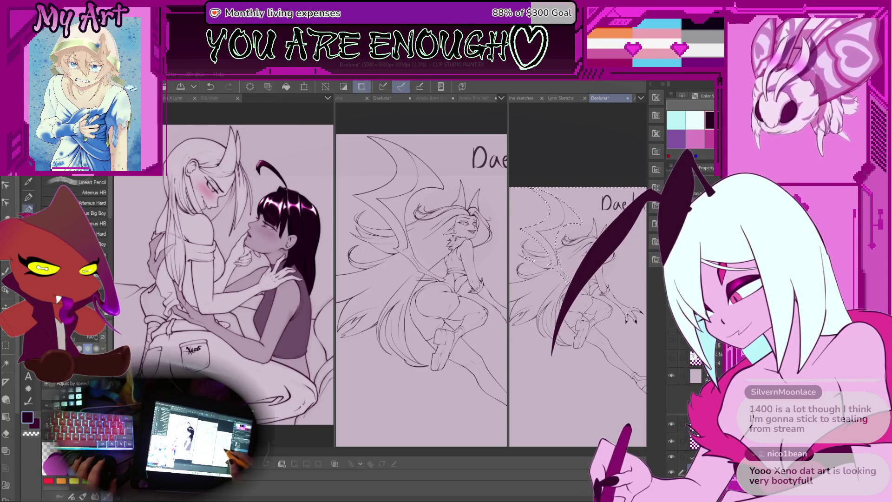
{"action": "scroll", "coordinate": [572, 312], "scroll_direction": "up", "scroll_amount": 4}
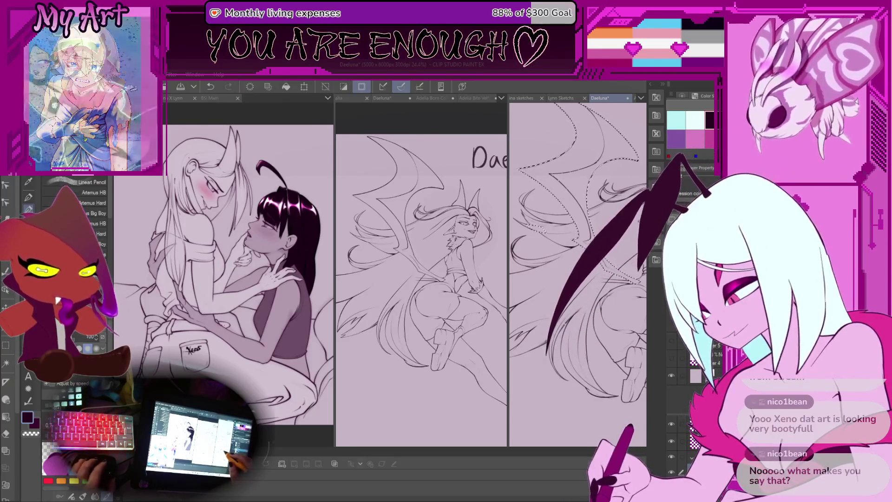
{"action": "scroll", "coordinate": [594, 320], "scroll_direction": "down", "scroll_amount": 2}
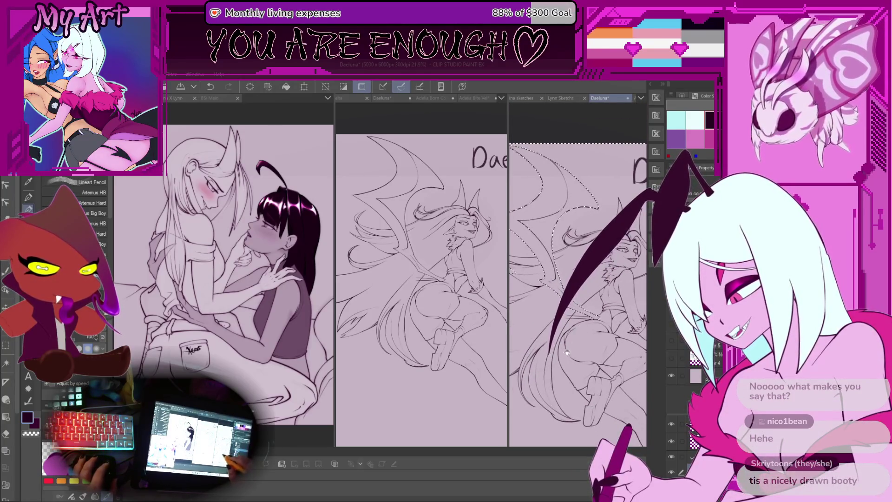
{"action": "scroll", "coordinate": [581, 332], "scroll_direction": "up", "scroll_amount": 2}
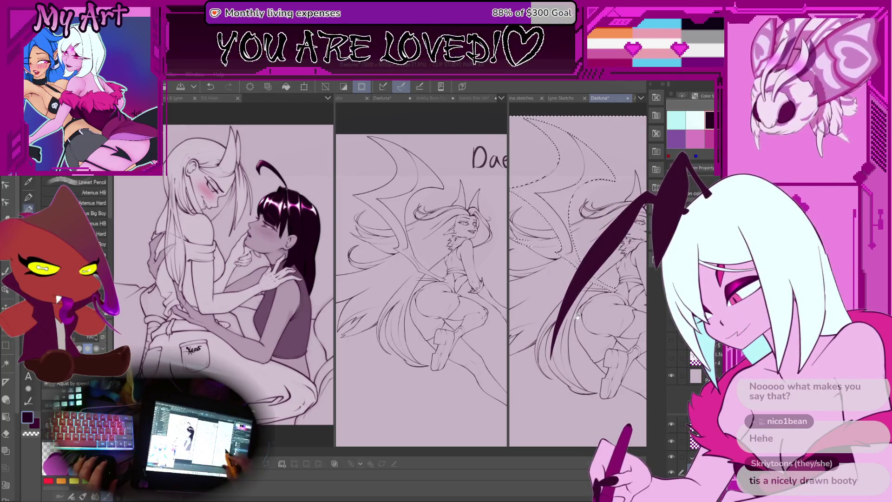
{"action": "left_click_drag", "start_coordinate": [595, 370], "coordinate": [561, 380]}
{"action": "scroll", "coordinate": [597, 297], "scroll_direction": "up", "scroll_amount": 3}
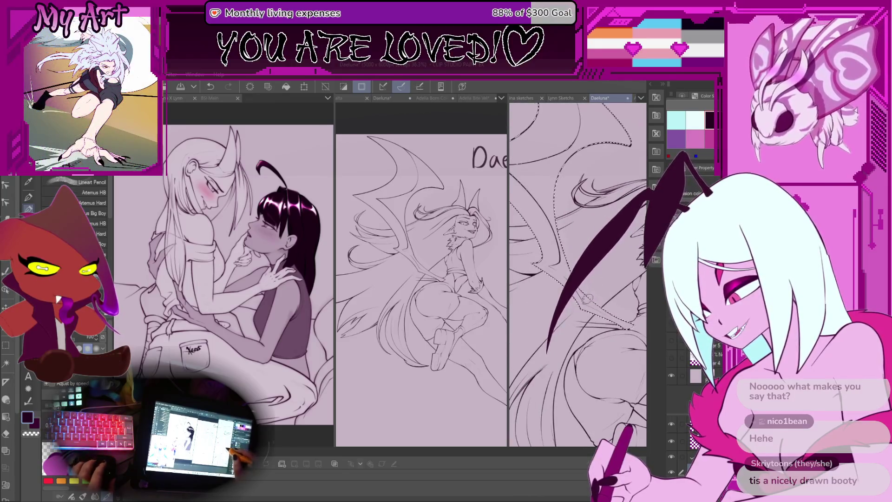
{"action": "scroll", "coordinate": [587, 289], "scroll_direction": "down", "scroll_amount": 3}
{"action": "scroll", "coordinate": [594, 293], "scroll_direction": "down", "scroll_amount": 2}
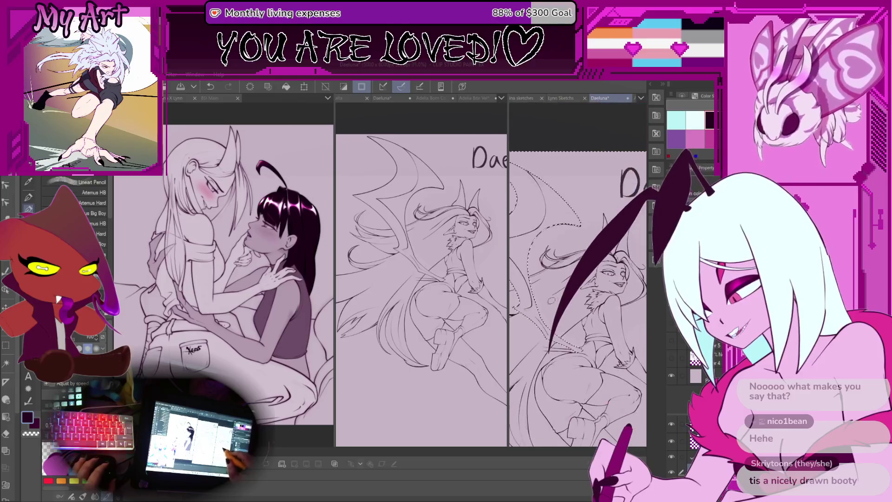
{"action": "scroll", "coordinate": [599, 297], "scroll_direction": "up", "scroll_amount": 1}
{"action": "scroll", "coordinate": [637, 353], "scroll_direction": "up", "scroll_amount": 1}
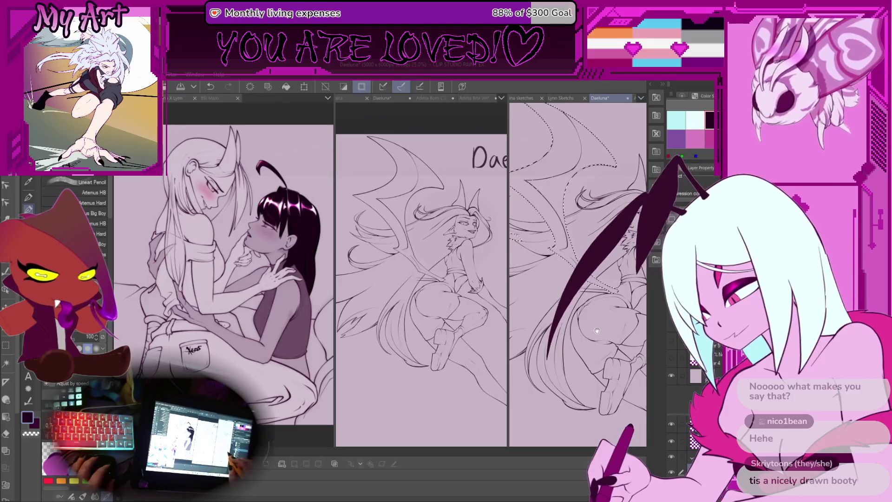
{"action": "mouse_move", "coordinate": [563, 338]}
{"action": "left_mouse_down"}
{"action": "mouse_move", "coordinate": [578, 307]}
{"action": "mouse_move", "coordinate": [564, 311]}
{"action": "left_mouse_up"}
{"action": "scroll", "coordinate": [577, 274], "scroll_direction": "down", "scroll_amount": 5}
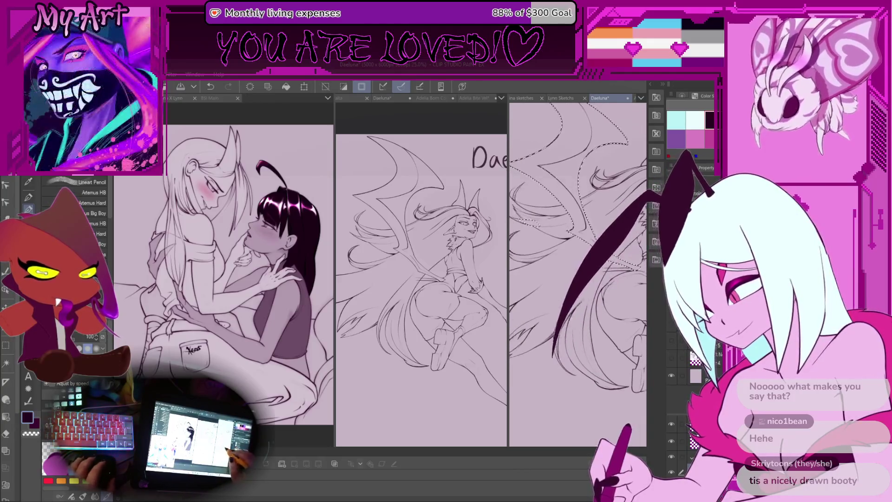
Clear the selection around the figure and recenter the view on the figure and title.
{"action": "key", "text": "ctrl+d"}
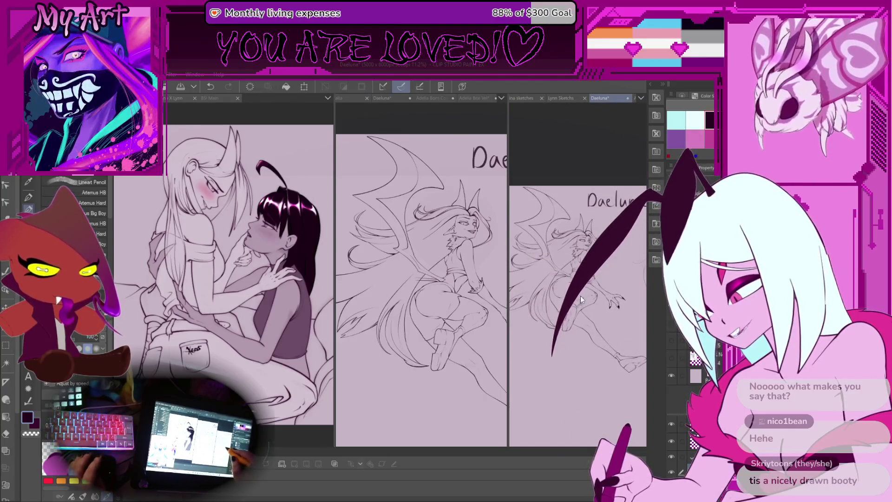
{"action": "scroll", "coordinate": [580, 295], "scroll_direction": "up", "scroll_amount": 1}
{"action": "mouse_move", "coordinate": [591, 338]}
{"action": "left_mouse_down"}
{"action": "mouse_move", "coordinate": [534, 311]}
{"action": "mouse_move", "coordinate": [576, 339]}
{"action": "mouse_move", "coordinate": [565, 330]}
{"action": "left_mouse_up"}
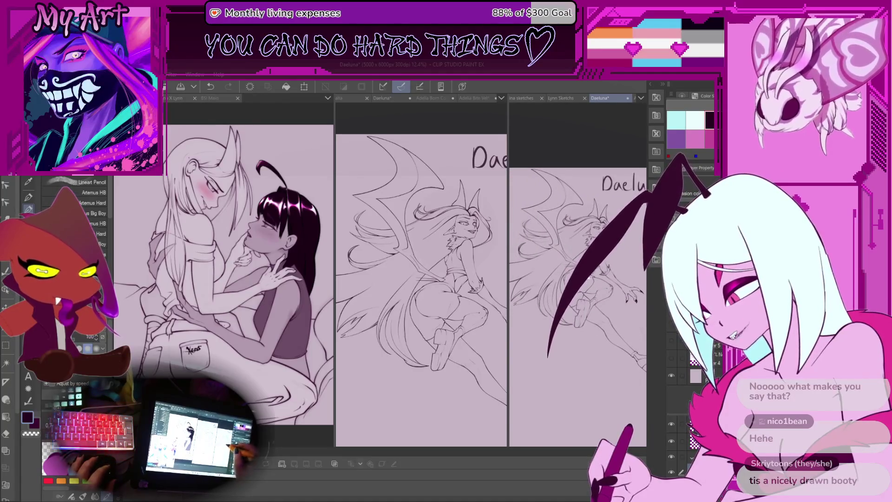
{"action": "scroll", "coordinate": [578, 250], "scroll_direction": "up", "scroll_amount": 1}
{"action": "scroll", "coordinate": [604, 260], "scroll_direction": "up", "scroll_amount": 1}
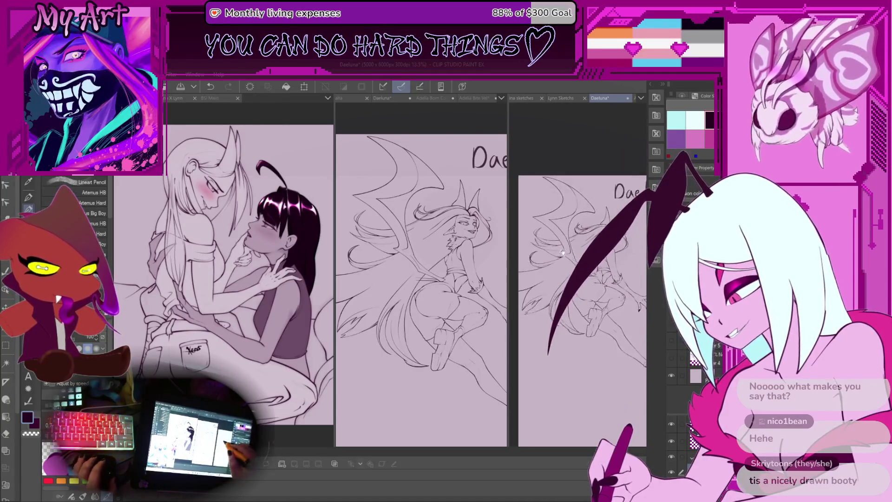
{"action": "scroll", "coordinate": [609, 264], "scroll_direction": "up", "scroll_amount": 2}
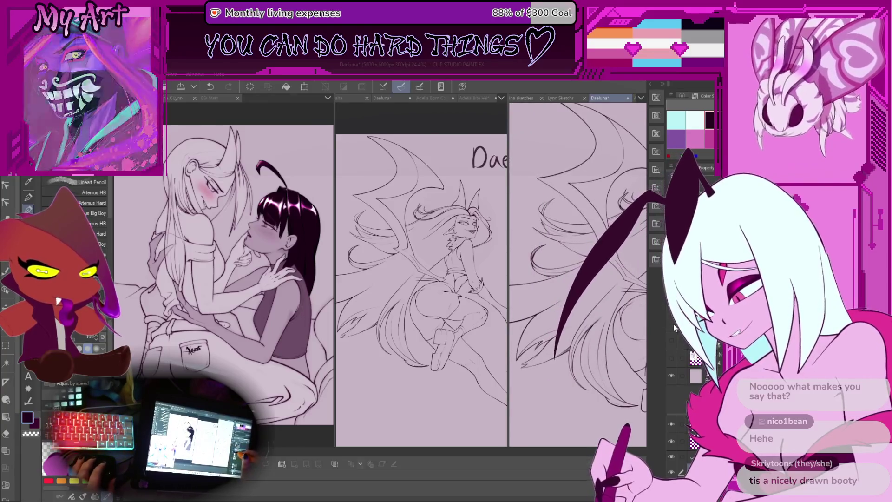
Tilt and reframe the wing, briefly picking Auto Select before returning to the pencil.
{"action": "left_click_drag", "start_coordinate": [540, 328], "coordinate": [556, 327]}
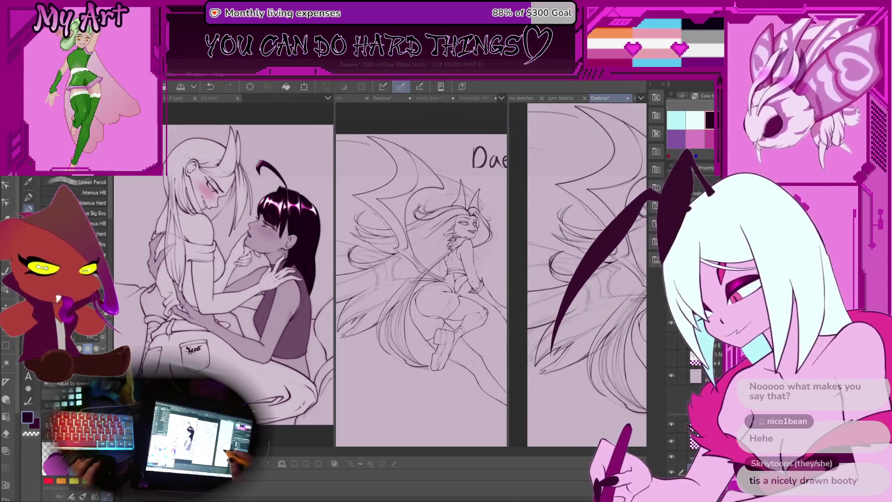
{"action": "scroll", "coordinate": [596, 287], "scroll_direction": "up", "scroll_amount": 3}
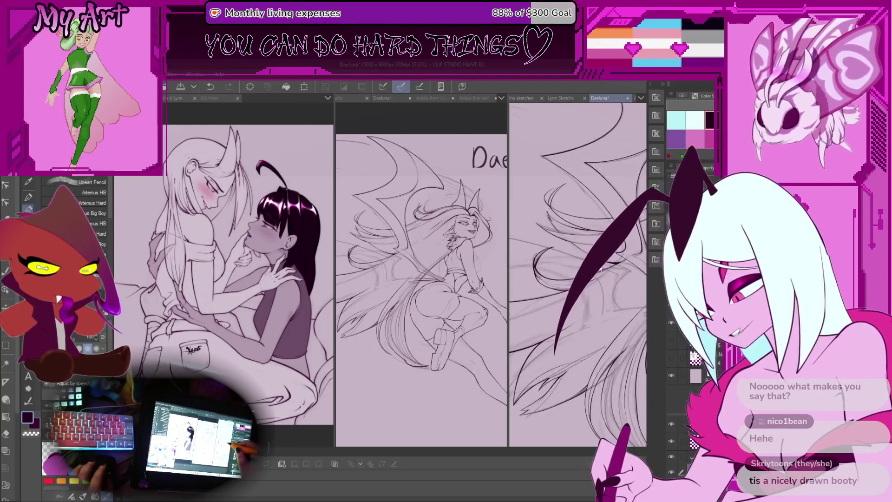
{"action": "left_click_drag", "start_coordinate": [603, 272], "coordinate": [587, 293]}
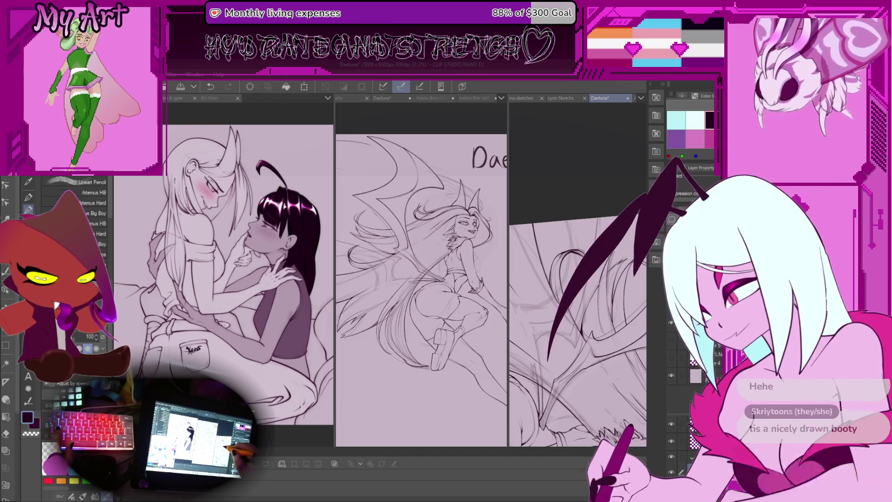
{"action": "key", "text": "w"}
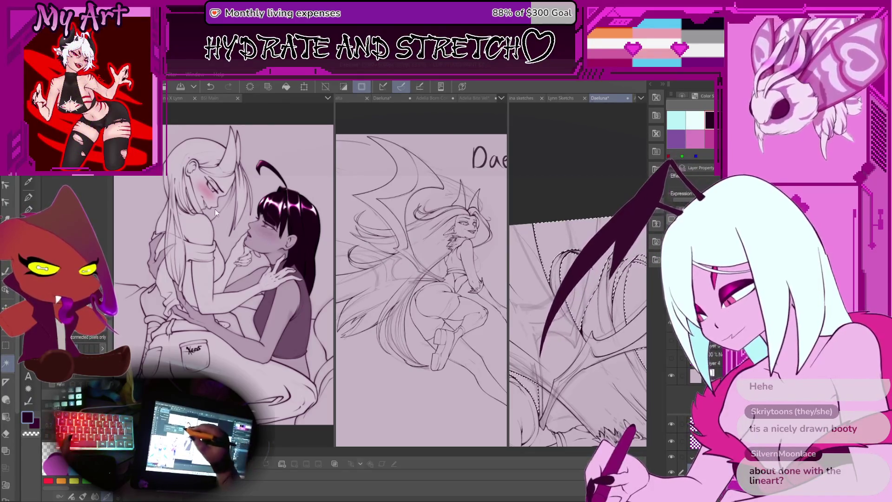
{"action": "key", "text": "p"}
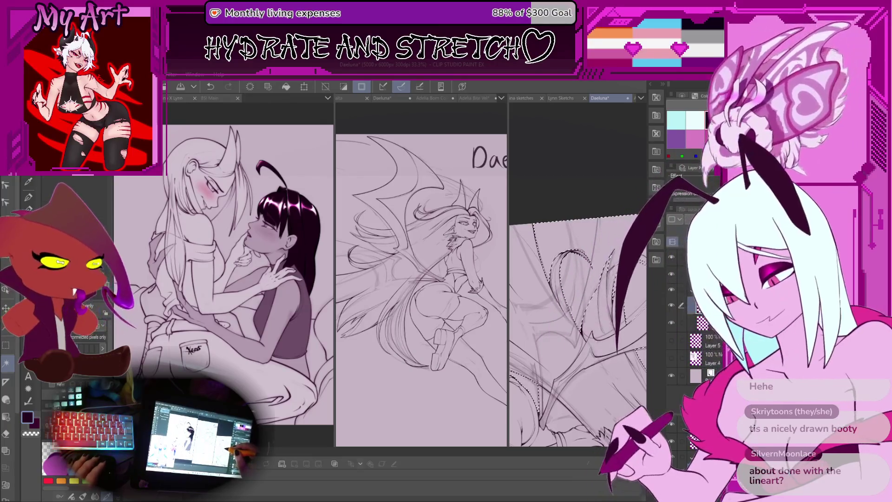
{"action": "left_click_drag", "start_coordinate": [575, 274], "coordinate": [555, 287]}
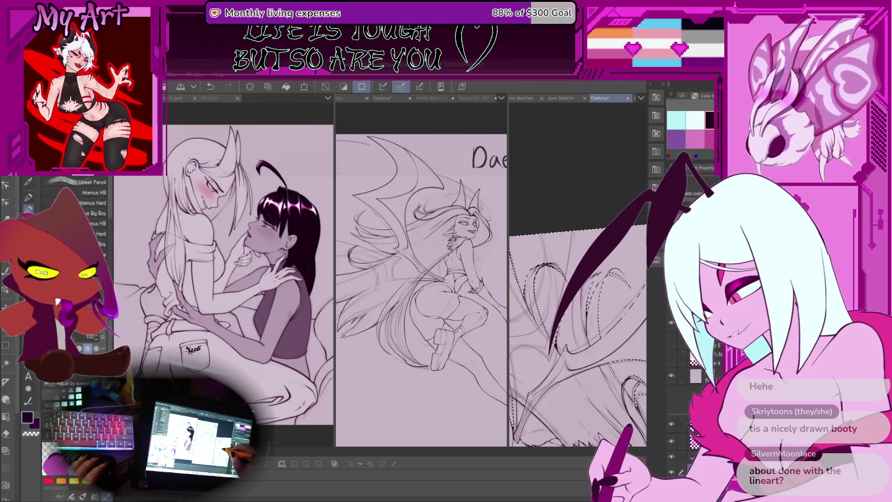
Undo the two most recent wing edits and clear the wing selection.
{"action": "key", "text": "ctrl+z"}
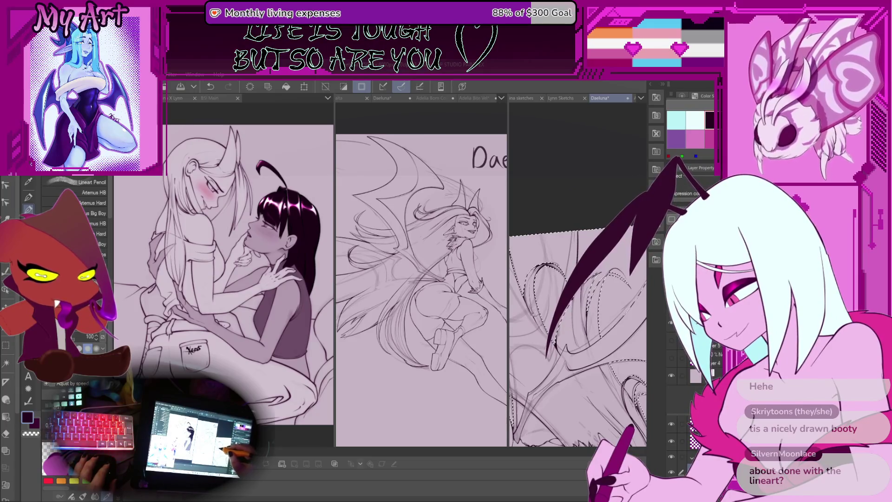
{"action": "scroll", "coordinate": [539, 325], "scroll_direction": "down", "scroll_amount": 1}
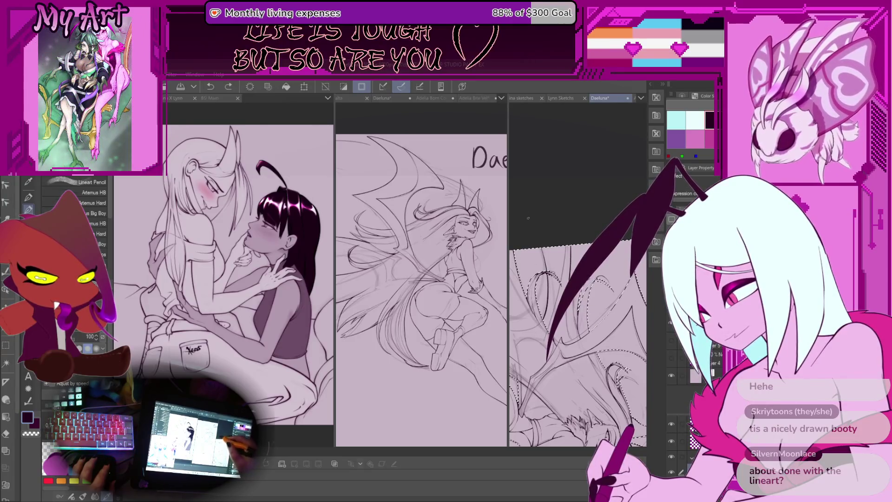
{"action": "key", "text": "ctrl+z"}
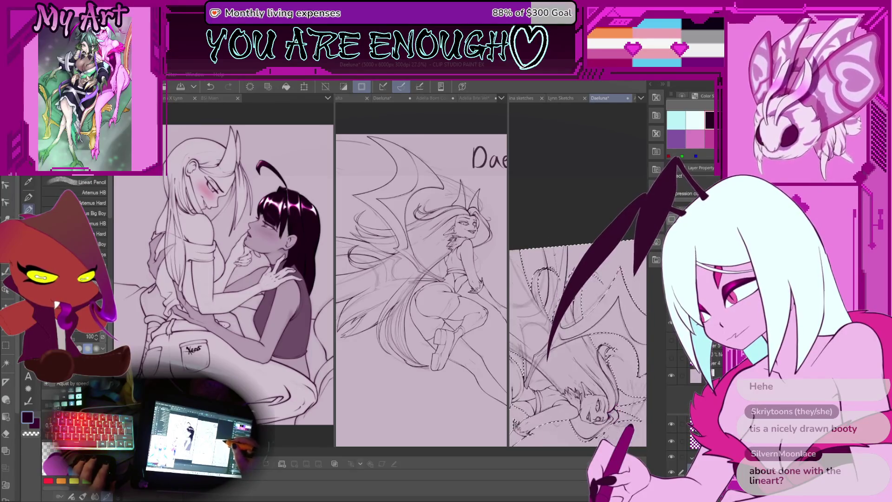
{"action": "key", "text": "ctrl+d"}
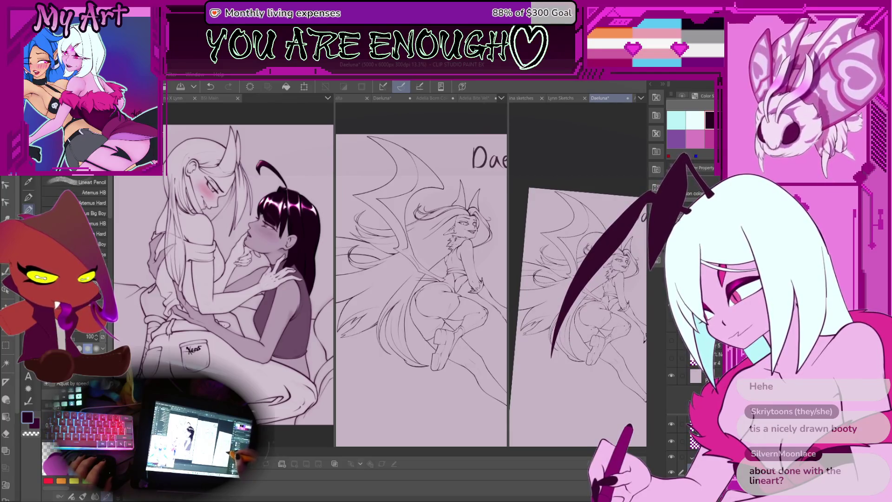
{"action": "scroll", "coordinate": [600, 307], "scroll_direction": "up", "scroll_amount": 10}
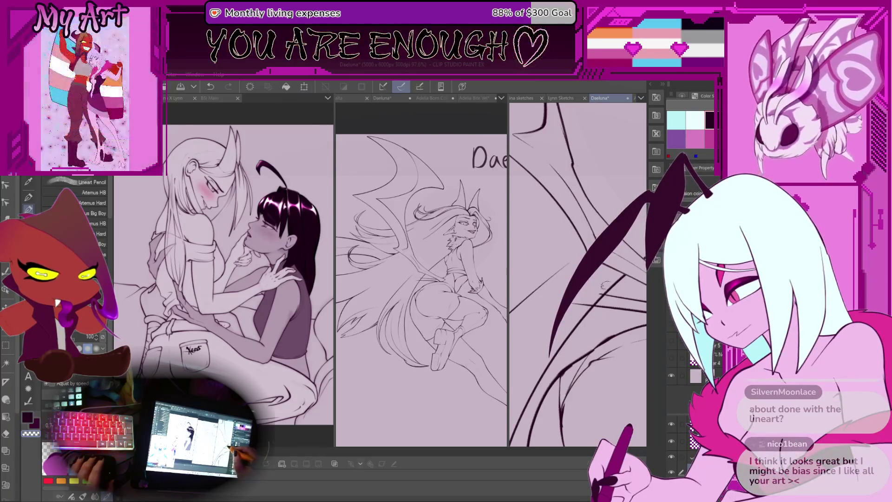
{"action": "scroll", "coordinate": [604, 284], "scroll_direction": "up", "scroll_amount": 1}
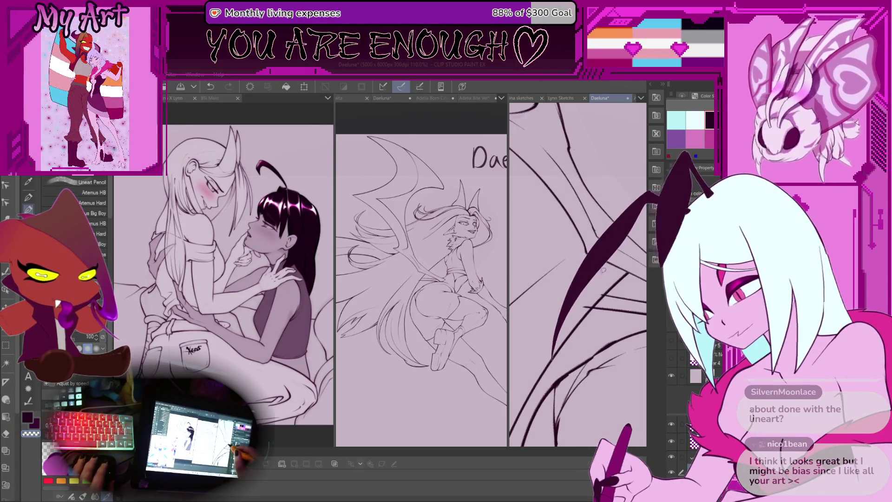
{"action": "left_click_drag", "start_coordinate": [603, 273], "coordinate": [594, 325]}
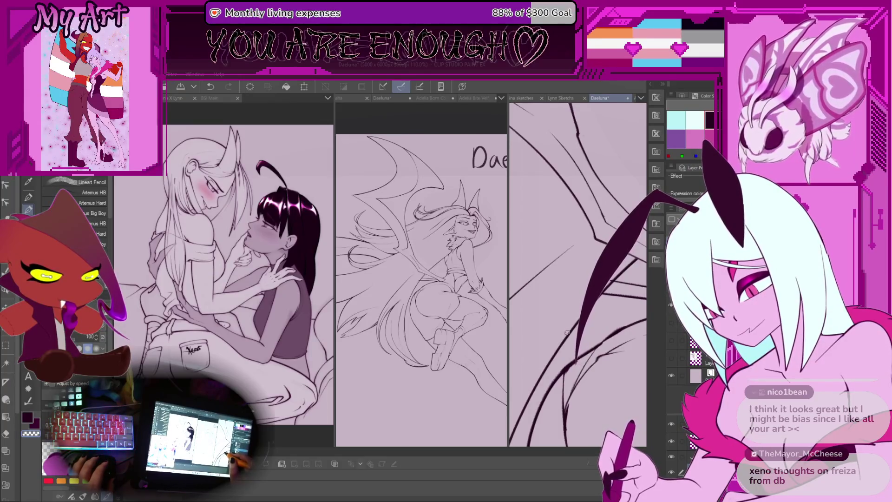
{"action": "left_click_drag", "start_coordinate": [563, 341], "coordinate": [527, 299]}
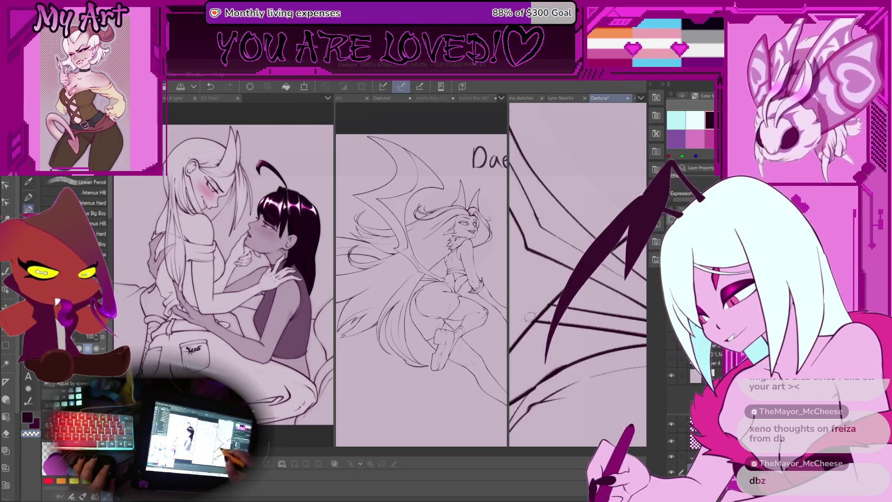
Zoom and pan onto Daeluna's face and shoulder fur, then move the figure lower in view.
{"action": "scroll", "coordinate": [527, 311], "scroll_direction": "down", "scroll_amount": 5}
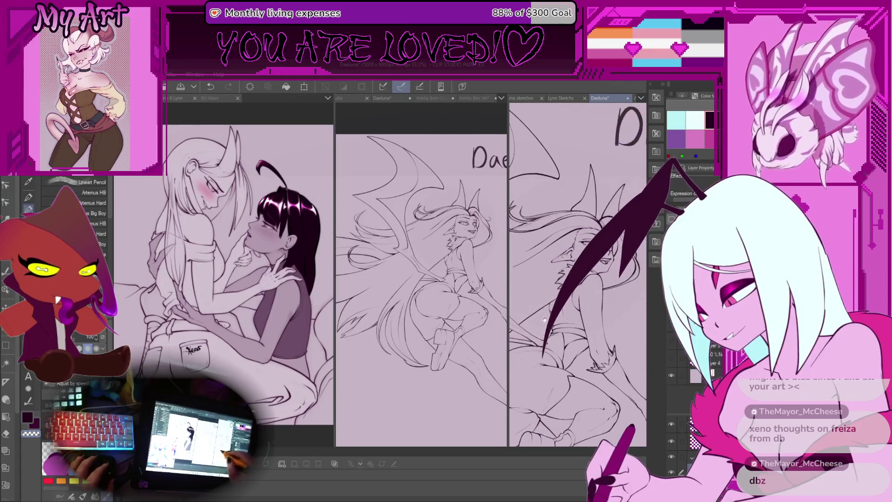
{"action": "scroll", "coordinate": [591, 288], "scroll_direction": "up", "scroll_amount": 2}
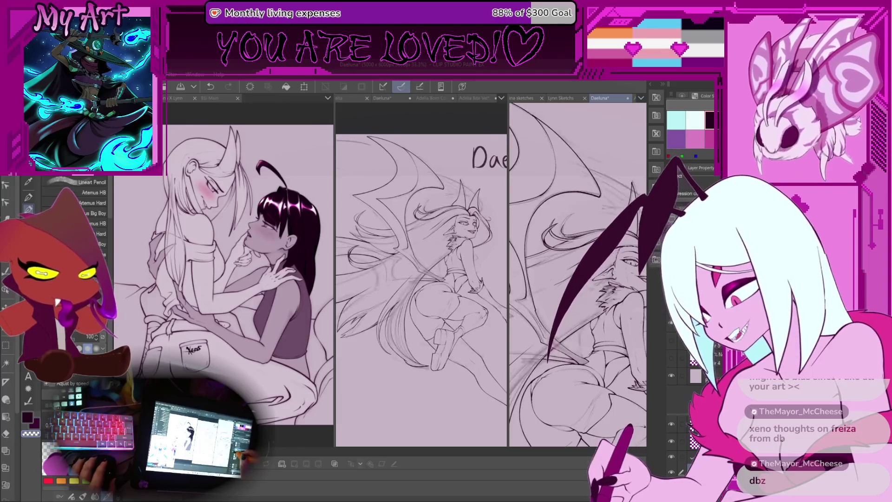
{"action": "scroll", "coordinate": [598, 287], "scroll_direction": "up", "scroll_amount": 3}
{"action": "left_click_drag", "start_coordinate": [597, 288], "coordinate": [524, 288]}
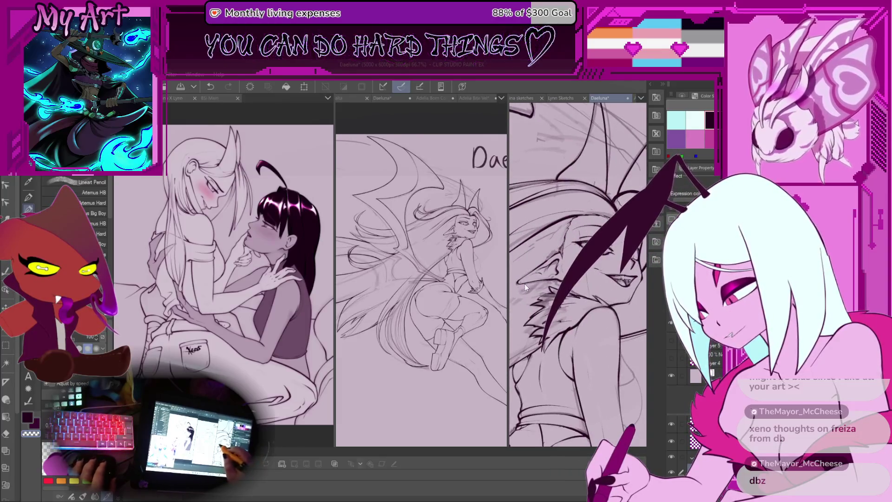
{"action": "scroll", "coordinate": [565, 302], "scroll_direction": "up", "scroll_amount": 3}
{"action": "left_click_drag", "start_coordinate": [587, 300], "coordinate": [585, 283]}
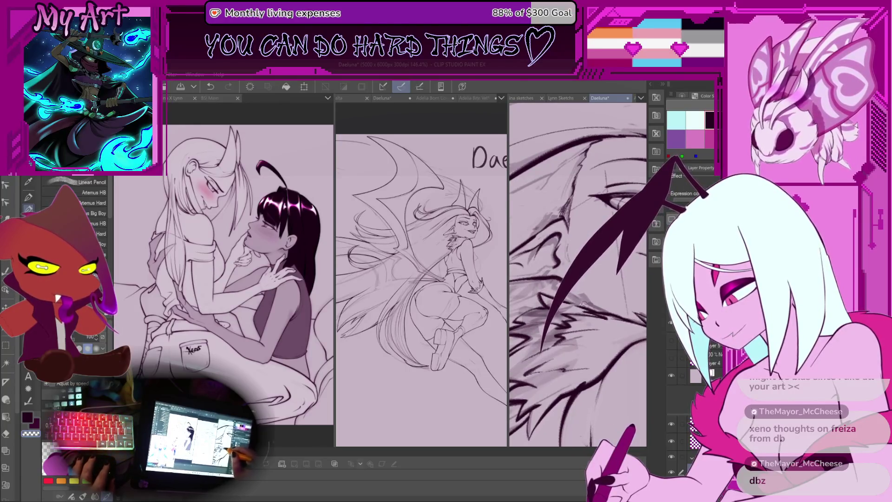
{"action": "scroll", "coordinate": [575, 303], "scroll_direction": "up", "scroll_amount": 1}
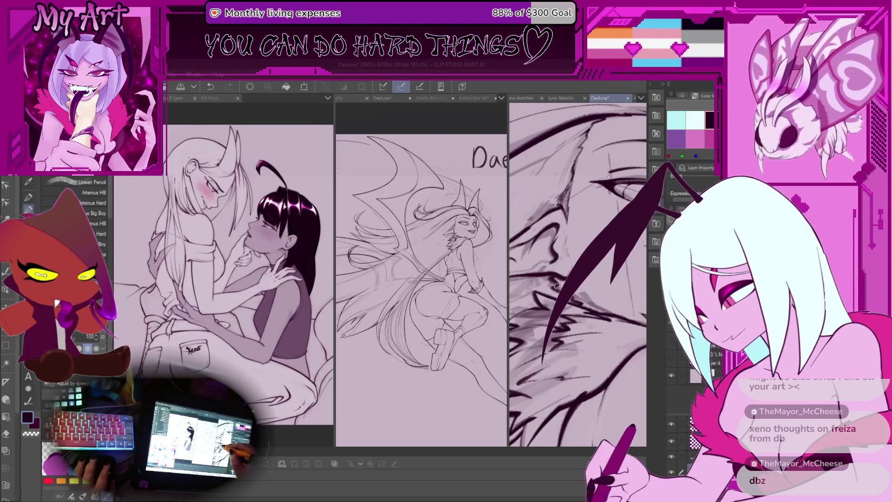
{"action": "scroll", "coordinate": [558, 280], "scroll_direction": "up", "scroll_amount": 2}
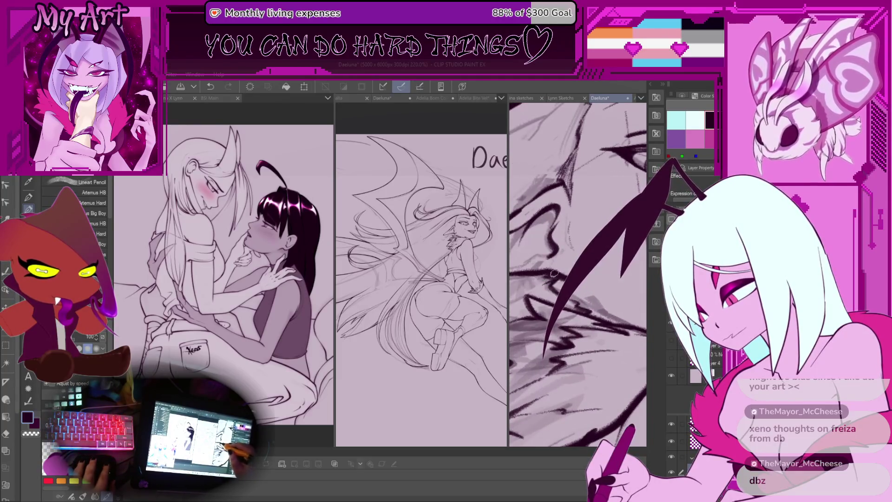
{"action": "scroll", "coordinate": [554, 272], "scroll_direction": "down", "scroll_amount": 1}
{"action": "scroll", "coordinate": [607, 273], "scroll_direction": "down", "scroll_amount": 1}
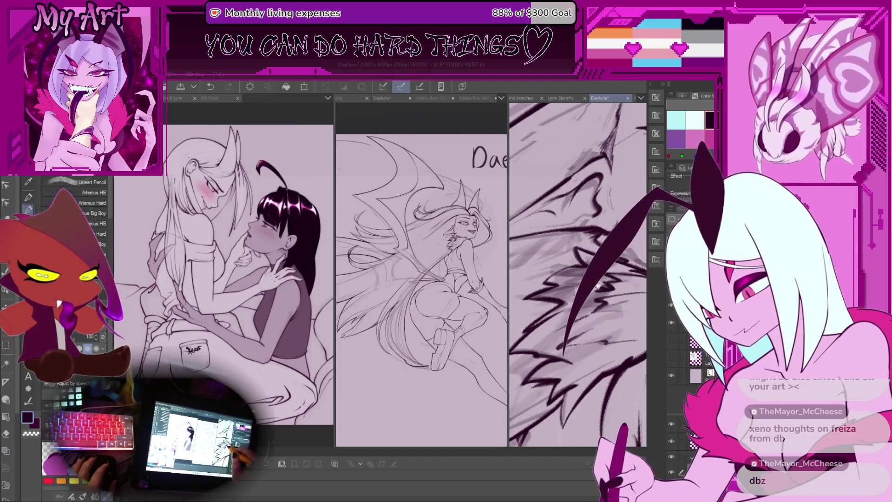
{"action": "scroll", "coordinate": [592, 290], "scroll_direction": "down", "scroll_amount": 3}
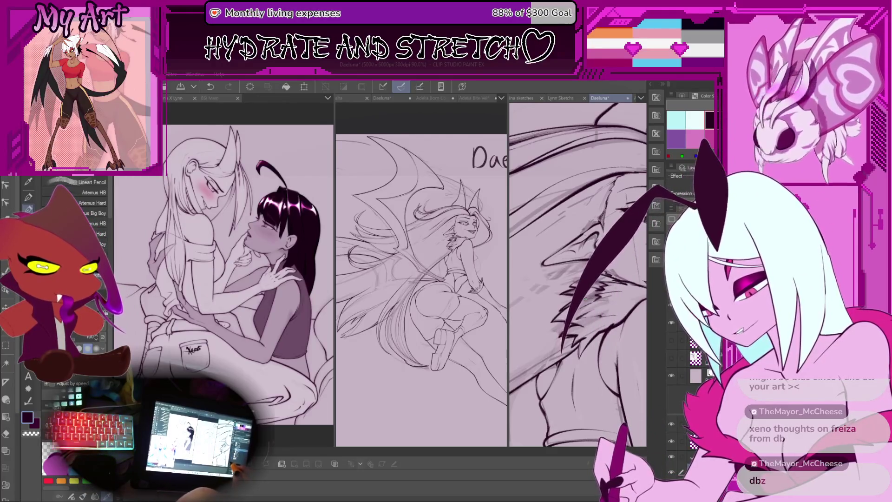
{"action": "scroll", "coordinate": [562, 314], "scroll_direction": "down", "scroll_amount": 4}
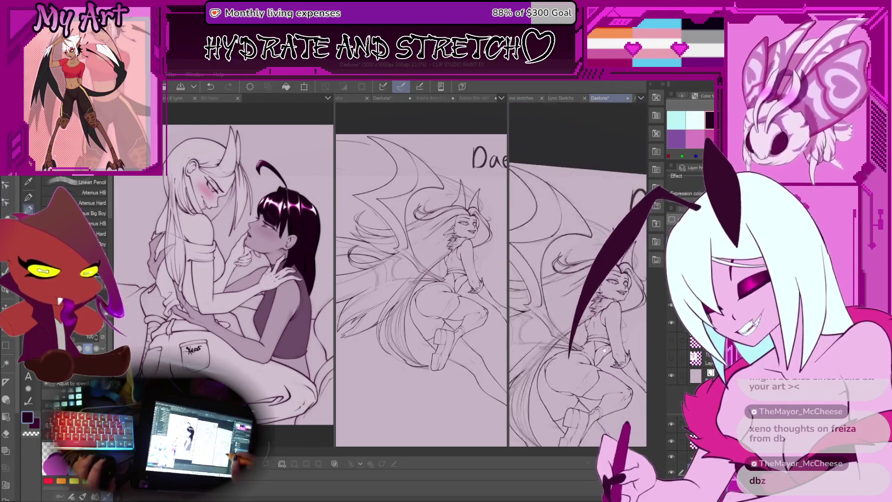
{"action": "left_click_drag", "start_coordinate": [563, 314], "coordinate": [569, 349]}
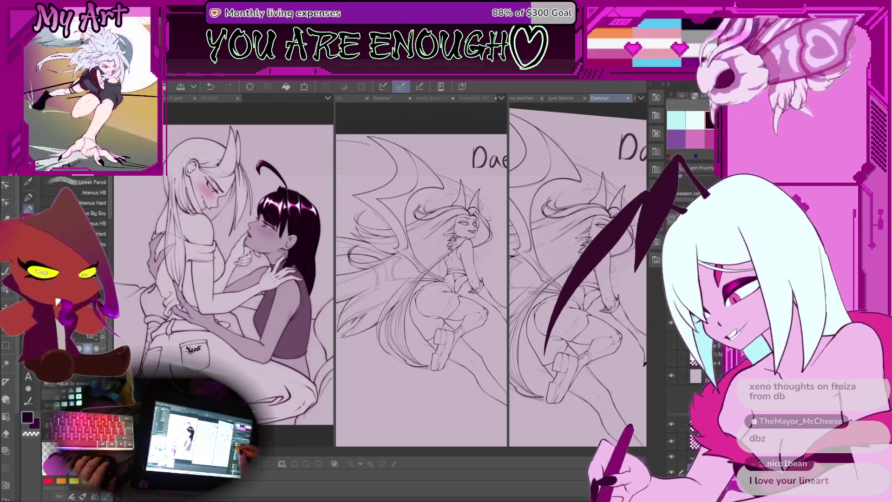
Zoom in on the newly inked torso and leg lineart.
{"action": "scroll", "coordinate": [578, 274], "scroll_direction": "up", "scroll_amount": 5}
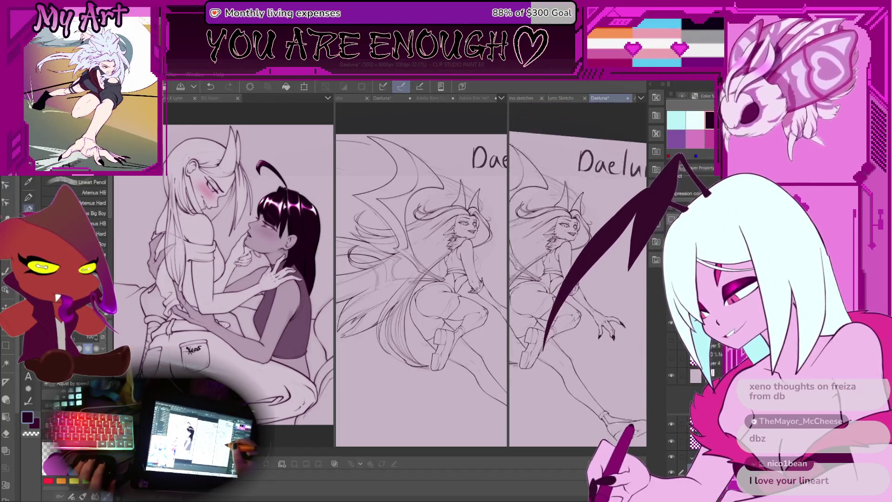
{"action": "scroll", "coordinate": [577, 274], "scroll_direction": "up", "scroll_amount": 5}
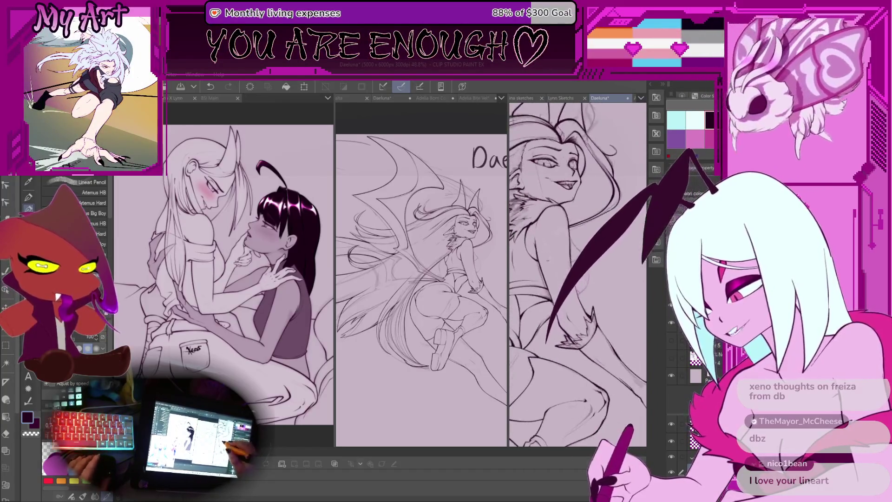
{"action": "scroll", "coordinate": [530, 258], "scroll_direction": "up", "scroll_amount": 2}
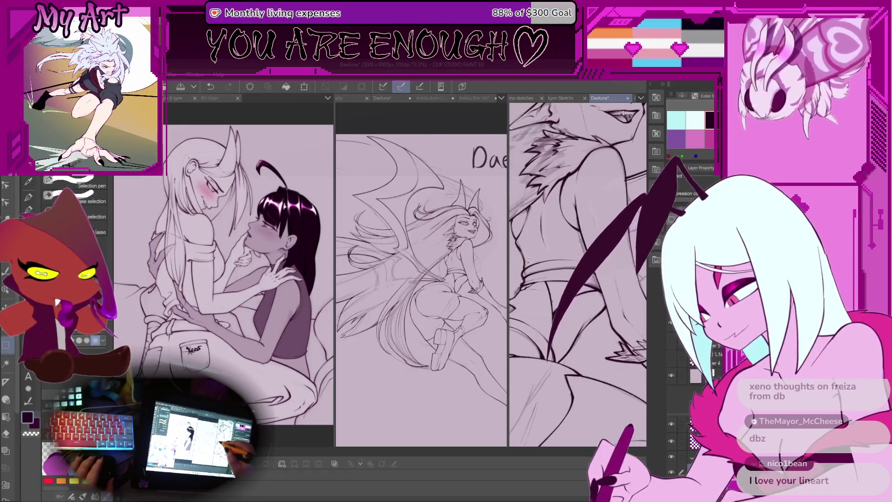
Marquee-select the waist lineart, then scale and rotate it and confirm the transform.
{"action": "key", "text": "m"}
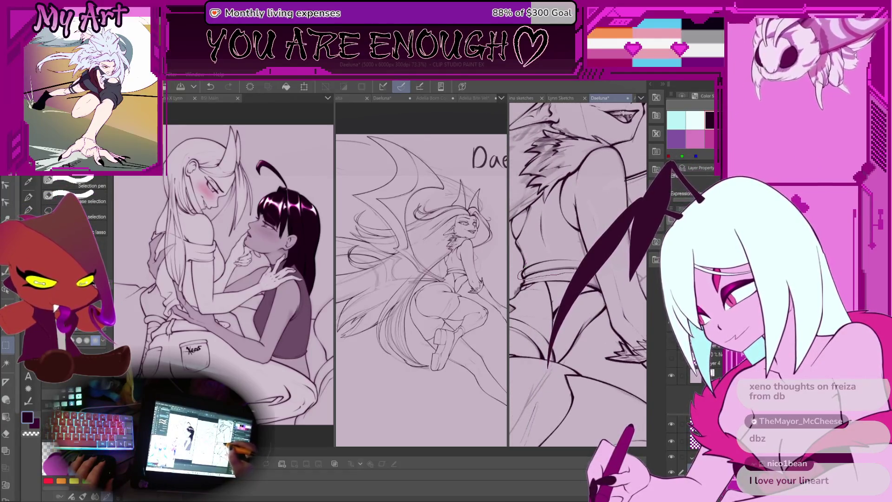
{"action": "scroll", "coordinate": [578, 274], "scroll_direction": "up", "scroll_amount": 3}
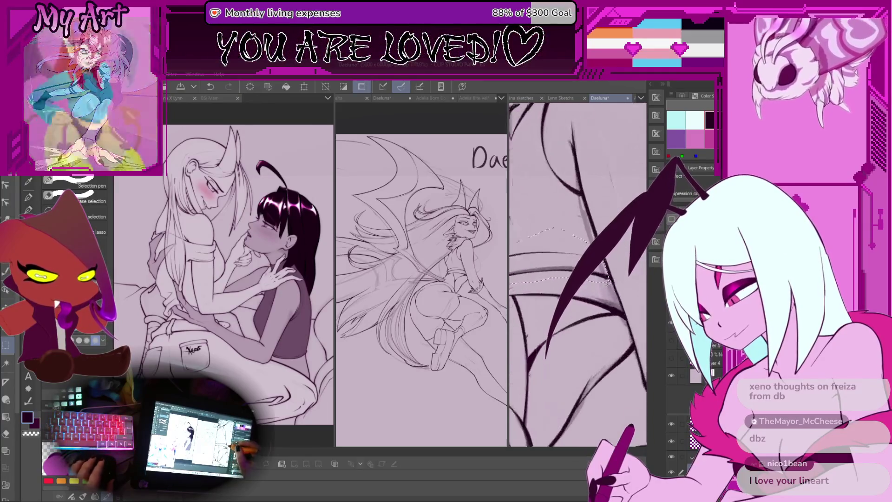
{"action": "left_click_drag", "start_coordinate": [541, 215], "coordinate": [616, 267]}
{"action": "scroll", "coordinate": [616, 268], "scroll_direction": "up", "scroll_amount": 1}
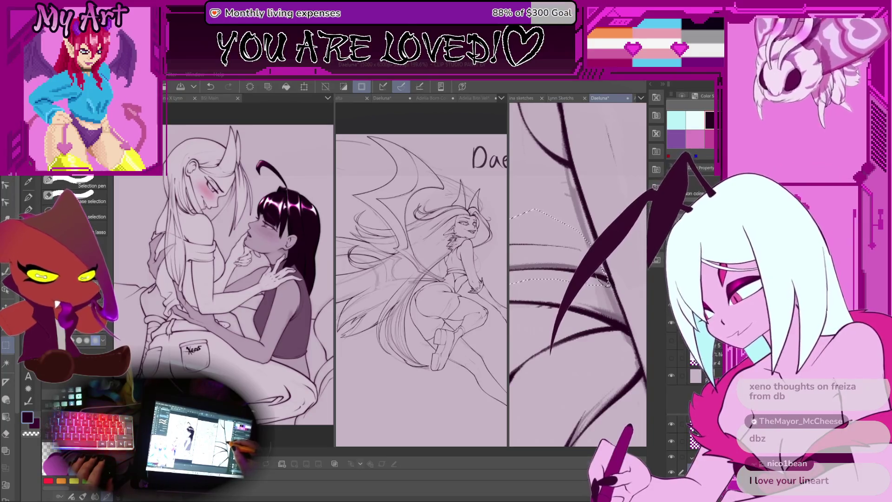
{"action": "scroll", "coordinate": [600, 271], "scroll_direction": "down", "scroll_amount": 3}
{"action": "key", "text": "ctrl+t"}
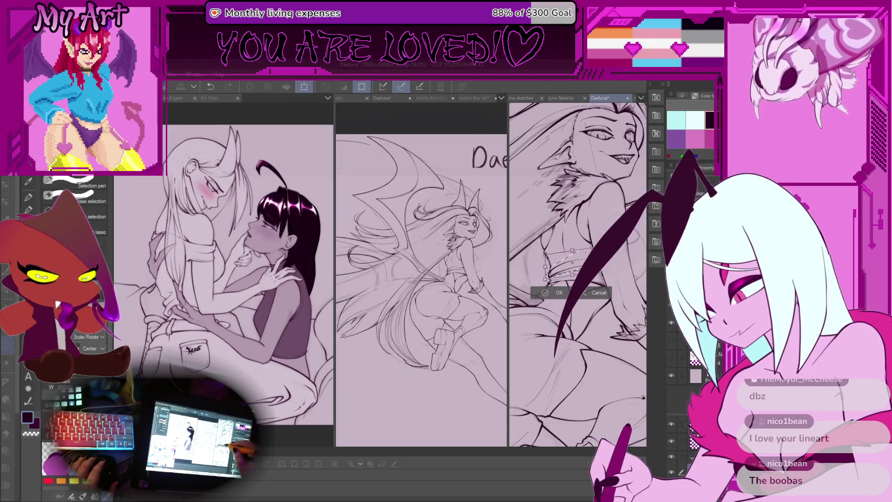
{"action": "key", "text": "Return"}
{"action": "left_click_drag", "start_coordinate": [635, 268], "coordinate": [628, 259]}
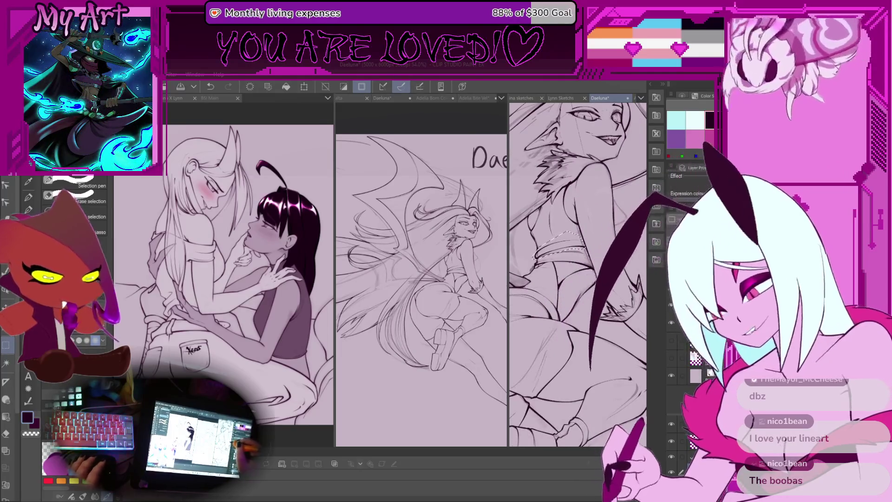
Clear the selection and zoom in on the leg lineart.
{"action": "key", "text": "ctrl+d"}
{"action": "scroll", "coordinate": [529, 279], "scroll_direction": "up", "scroll_amount": 5}
{"action": "scroll", "coordinate": [529, 279], "scroll_direction": "up", "scroll_amount": 2}
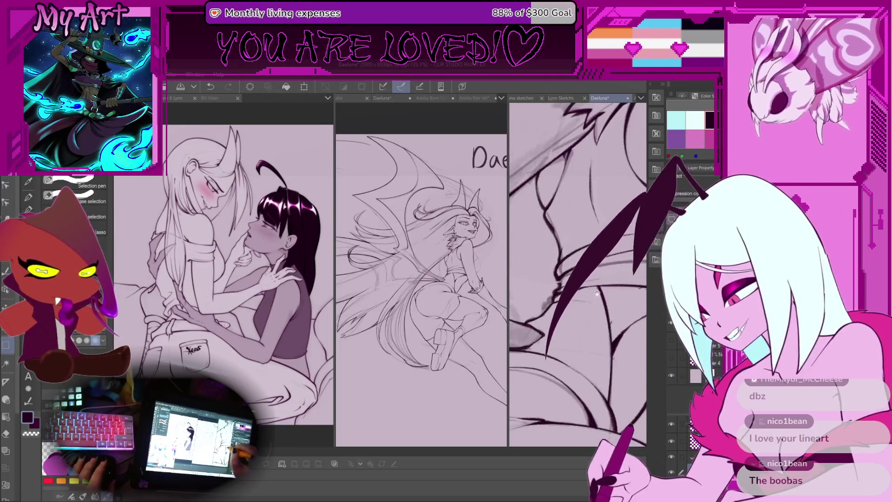
Widen the middle reference pane and pan it so the Daeluna sketch and name show.
{"action": "key", "text": "p"}
{"action": "scroll", "coordinate": [548, 276], "scroll_direction": "up", "scroll_amount": 1}
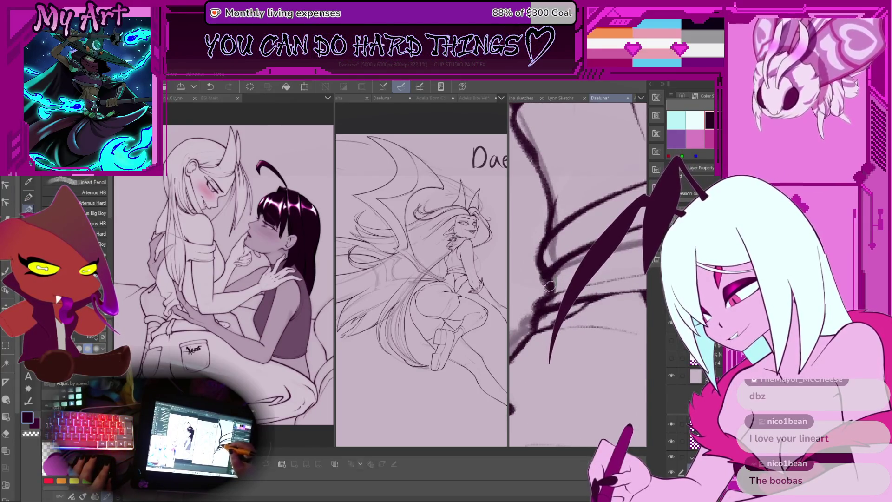
{"action": "scroll", "coordinate": [548, 286], "scroll_direction": "down", "scroll_amount": 6}
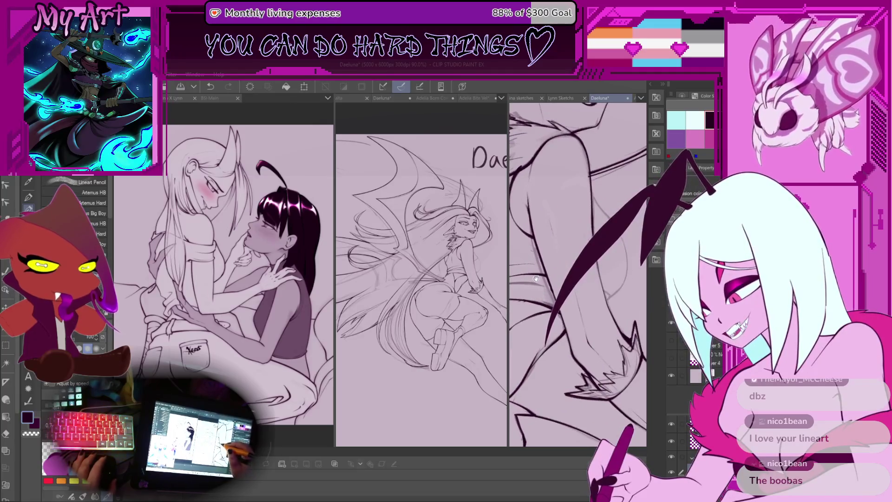
{"action": "mouse_move", "coordinate": [508, 270]}
{"action": "left_mouse_down"}
{"action": "mouse_move", "coordinate": [552, 260]}
{"action": "mouse_move", "coordinate": [495, 270]}
{"action": "mouse_move", "coordinate": [512, 296]}
{"action": "left_mouse_up"}
{"action": "left_click_drag", "start_coordinate": [500, 333], "coordinate": [452, 347]}
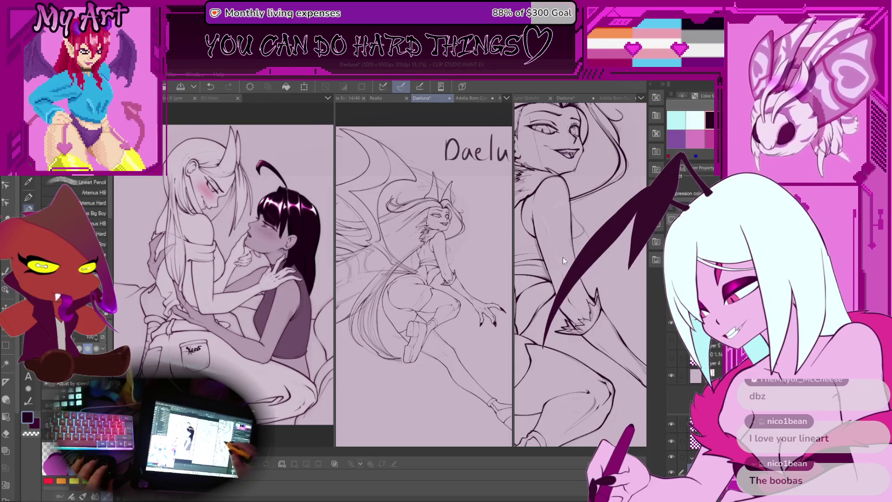
{"action": "scroll", "coordinate": [569, 249], "scroll_direction": "up", "scroll_amount": 10}
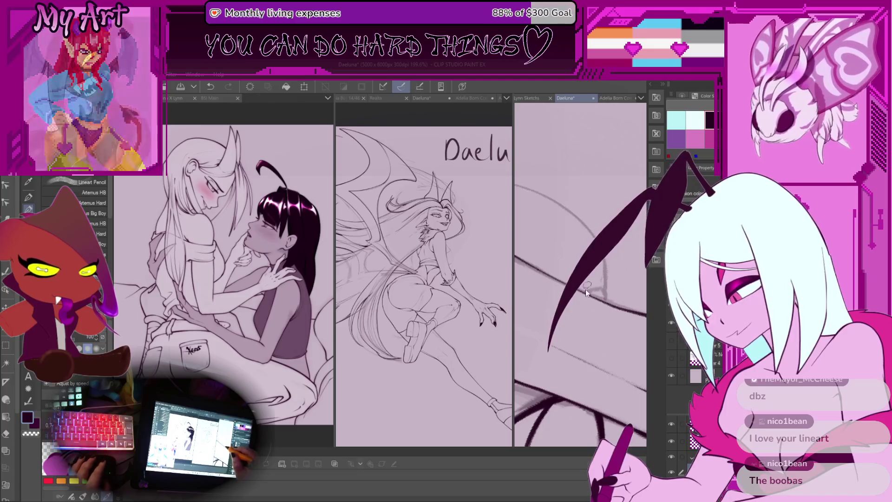
Select an area around the leg to confine the ink strokes.
{"action": "scroll", "coordinate": [581, 285], "scroll_direction": "down", "scroll_amount": 4}
{"action": "key", "text": "m"}
{"action": "scroll", "coordinate": [580, 301], "scroll_direction": "up", "scroll_amount": 2}
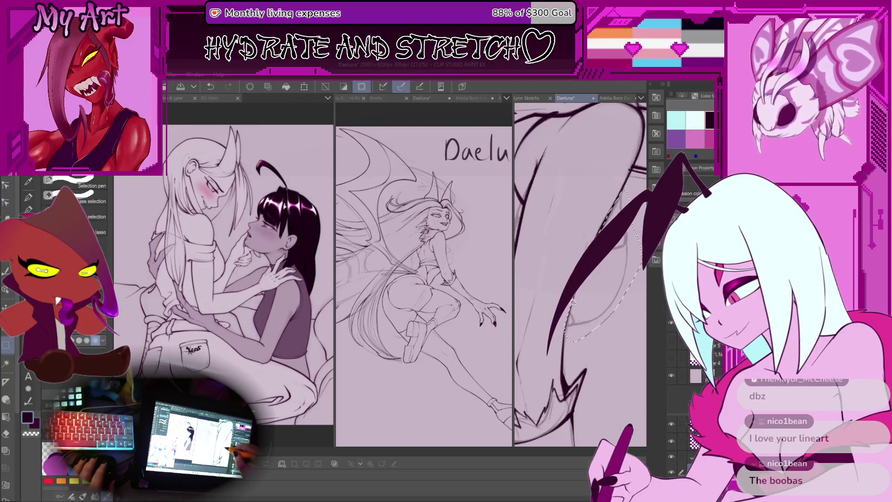
{"action": "scroll", "coordinate": [573, 302], "scroll_direction": "up", "scroll_amount": 2}
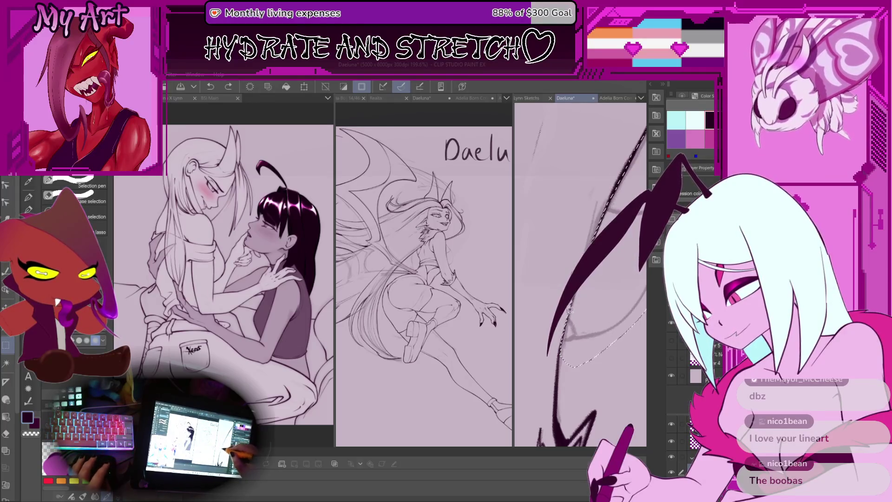
{"action": "scroll", "coordinate": [569, 310], "scroll_direction": "down", "scroll_amount": 4}
{"action": "key", "text": "p"}
{"action": "scroll", "coordinate": [565, 274], "scroll_direction": "up", "scroll_amount": 2}
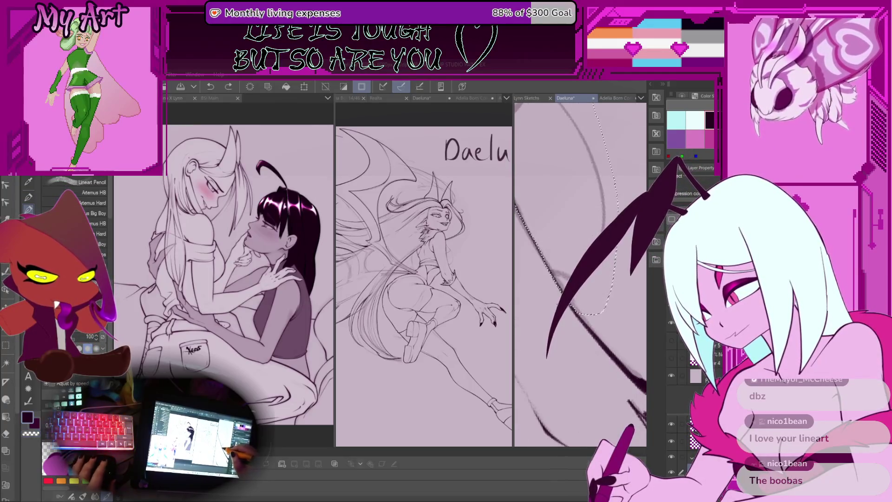
{"action": "scroll", "coordinate": [563, 276], "scroll_direction": "down", "scroll_amount": 2}
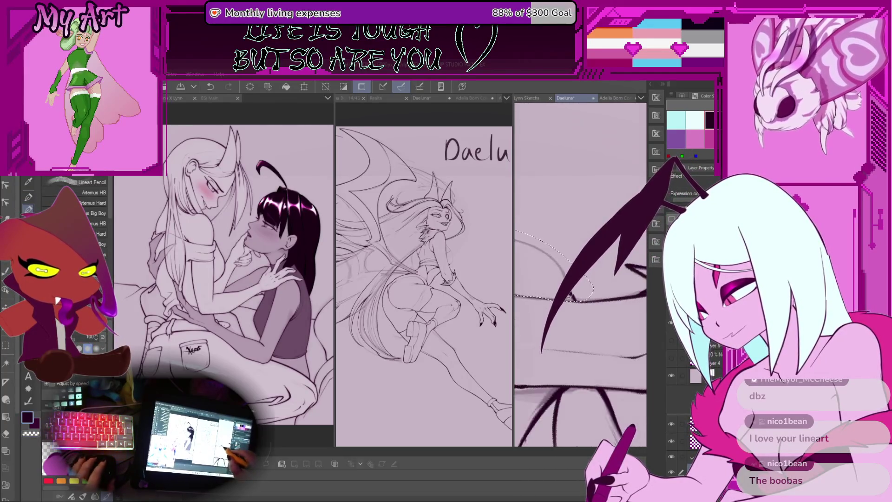
Rotate the canvas around the leg while inking its outlines, then clear the selection.
{"action": "mouse_move", "coordinate": [544, 307]}
{"action": "left_mouse_down"}
{"action": "mouse_move", "coordinate": [600, 318]}
{"action": "mouse_move", "coordinate": [572, 348]}
{"action": "left_mouse_up"}
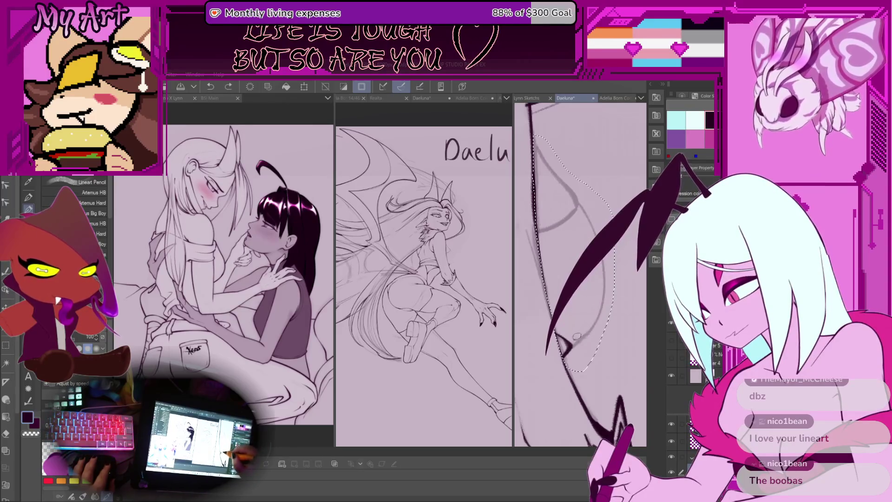
{"action": "left_click_drag", "start_coordinate": [579, 208], "coordinate": [534, 269]}
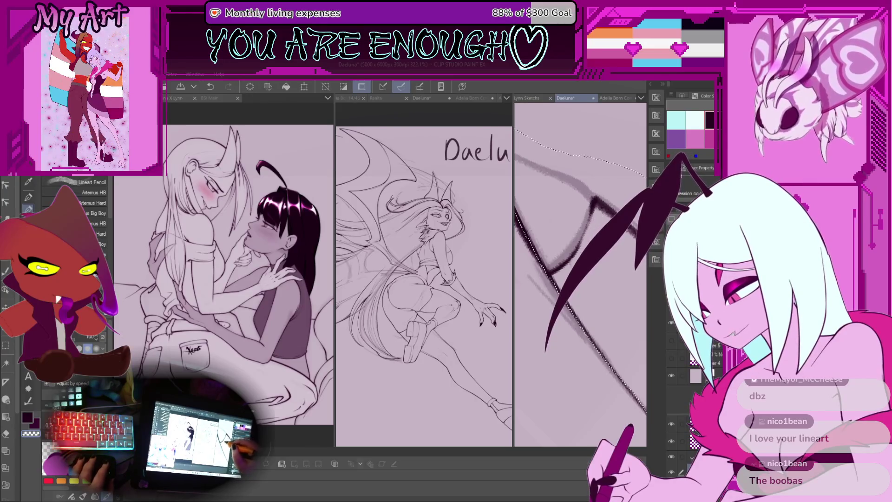
{"action": "left_click_drag", "start_coordinate": [580, 279], "coordinate": [543, 316]}
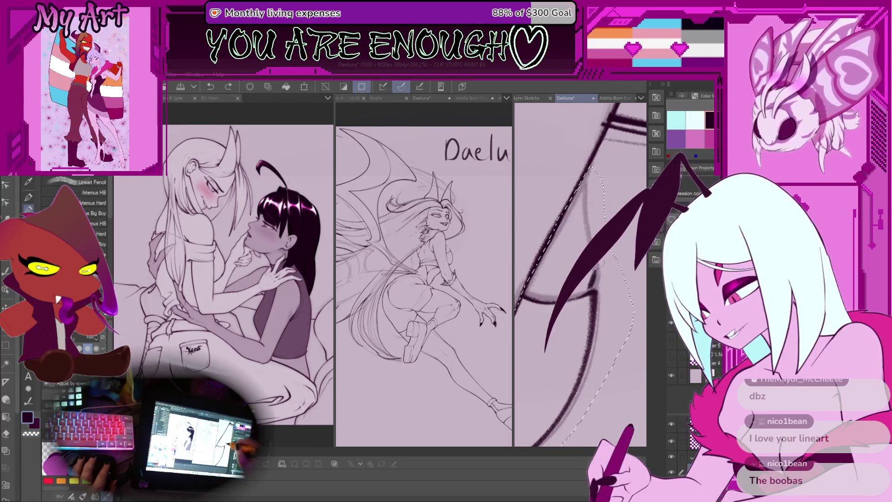
{"action": "left_click_drag", "start_coordinate": [592, 220], "coordinate": [599, 353]}
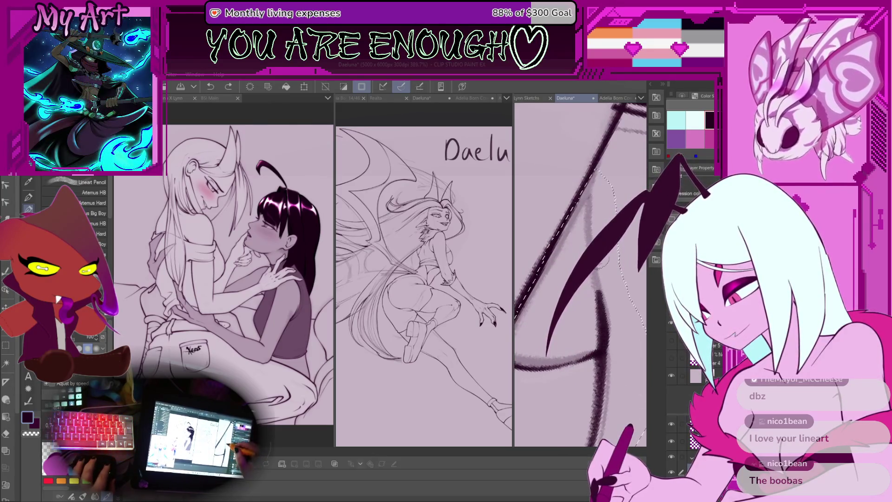
{"action": "key", "text": "ctrl+d"}
{"action": "mouse_move", "coordinate": [594, 156]}
{"action": "left_mouse_down"}
{"action": "mouse_move", "coordinate": [589, 225]}
{"action": "mouse_move", "coordinate": [608, 270]}
{"action": "mouse_move", "coordinate": [565, 181]}
{"action": "left_mouse_up"}
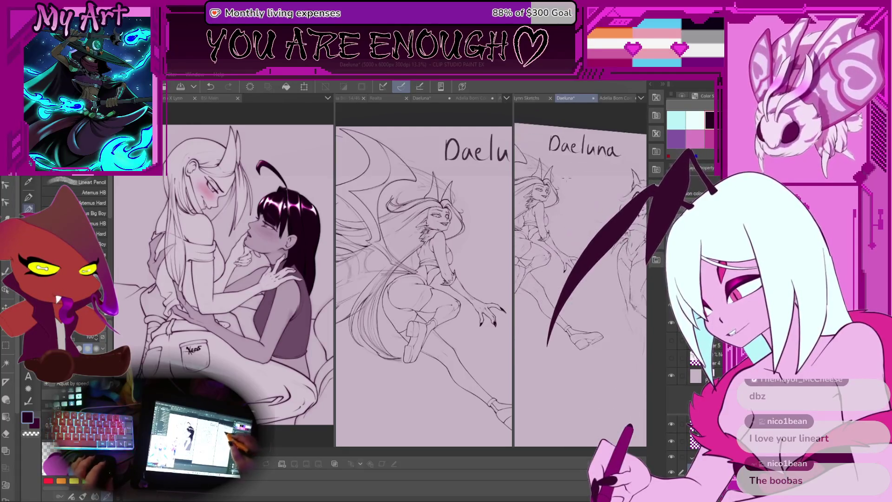
{"action": "left_click", "coordinate": [529, 99]}
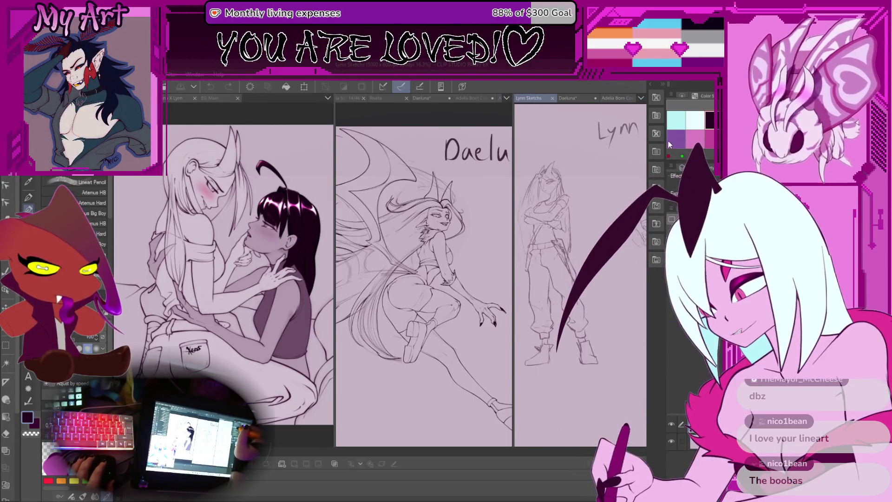
{"action": "key", "text": "ctrl+shift+Tab"}
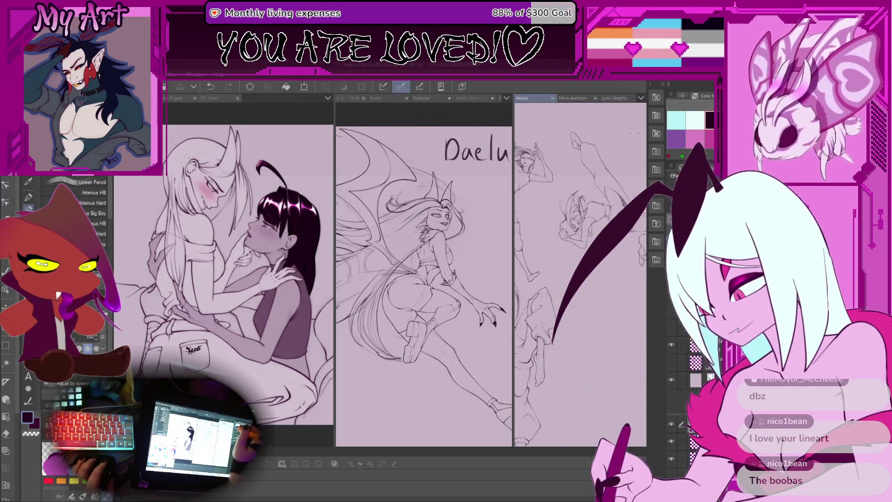
{"action": "key", "text": "ctrl+shift+Tab"}
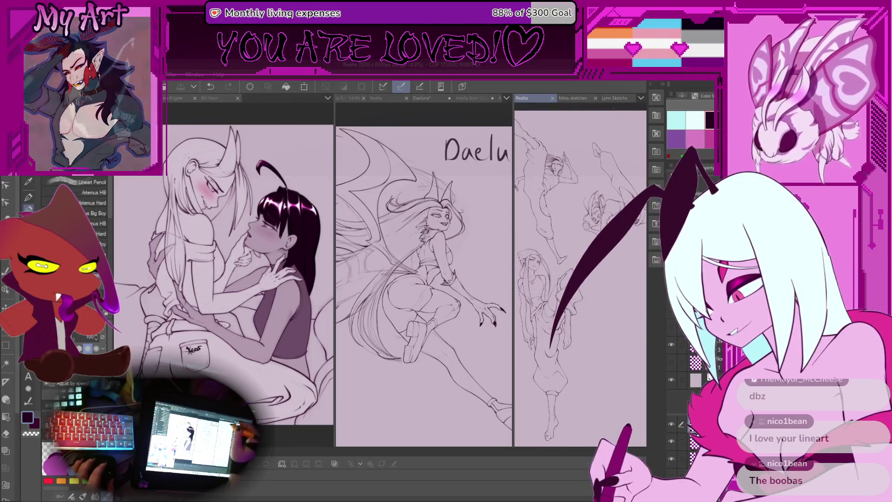
{"action": "left_click", "coordinate": [573, 97]}
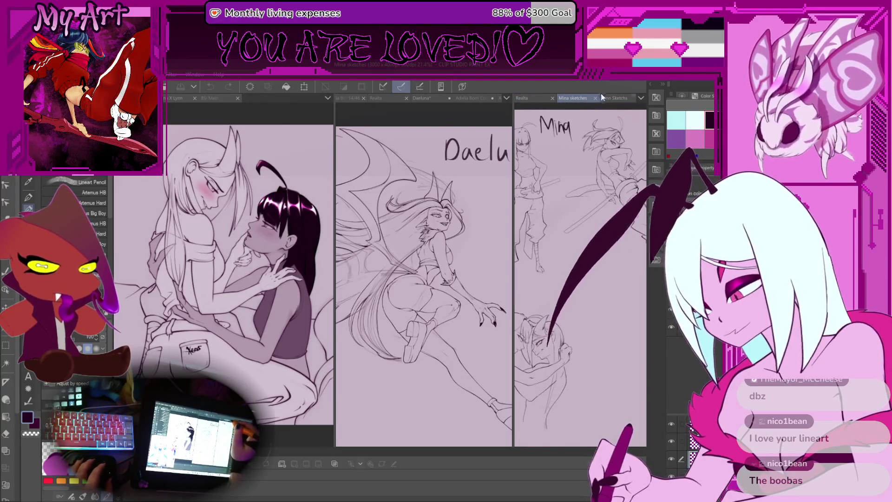
{"action": "left_click", "coordinate": [600, 97]}
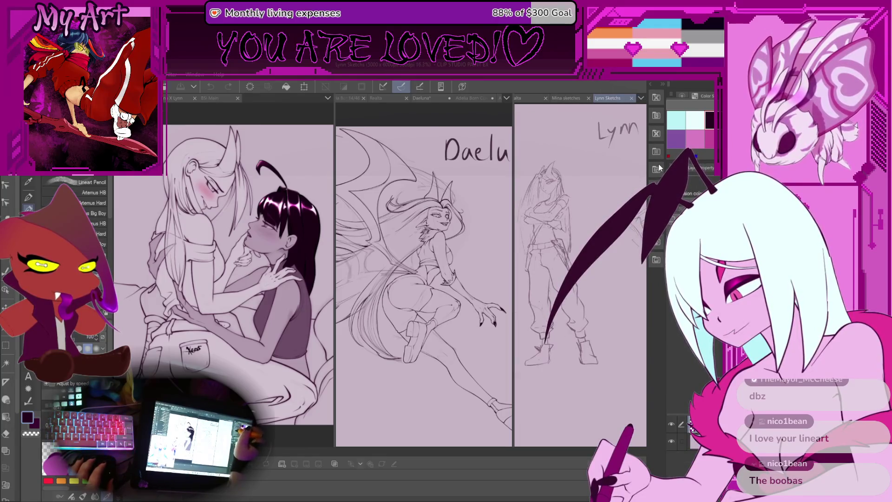
{"action": "key", "text": "ctrl+Tab"}
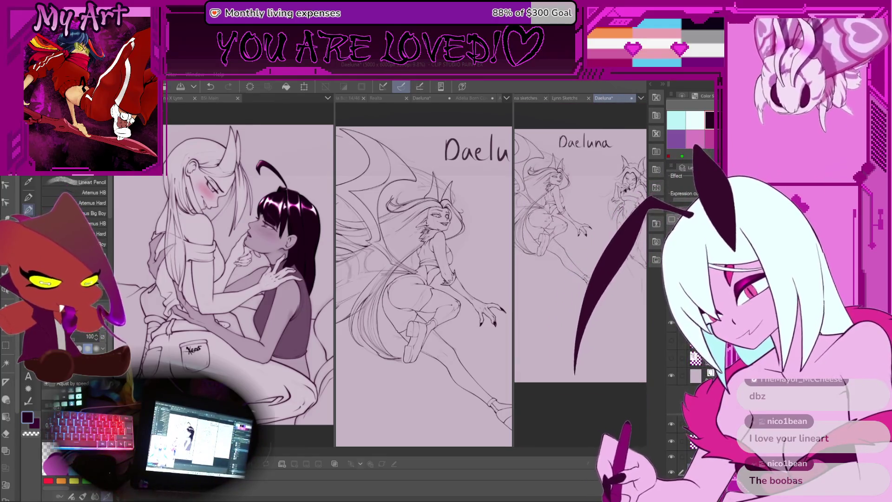
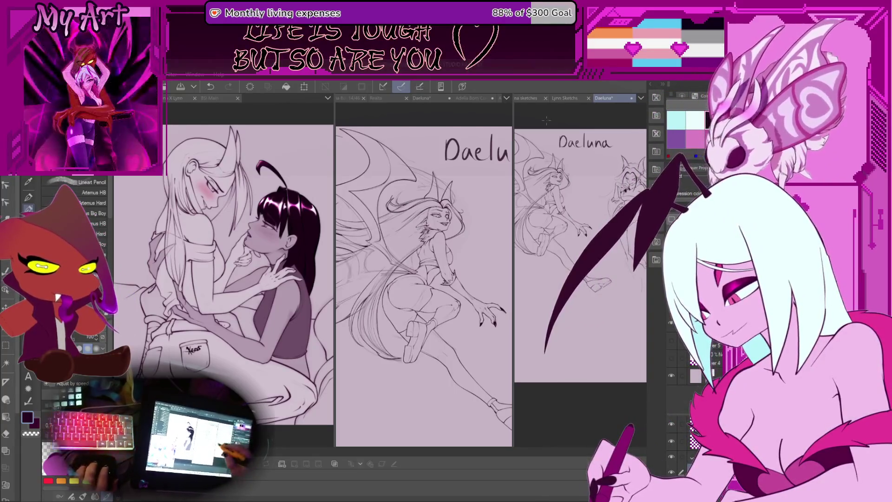
Make the middle Daeluna document active and zoom out on it.
{"action": "left_click", "coordinate": [462, 177]}
{"action": "scroll", "coordinate": [460, 280], "scroll_direction": "down", "scroll_amount": 1}
{"action": "scroll", "coordinate": [460, 280], "scroll_direction": "down", "scroll_amount": 4}
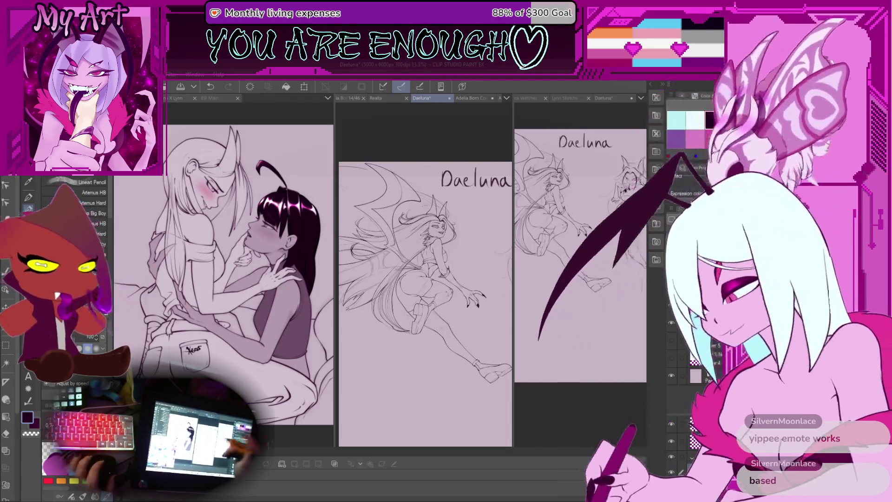
Return to the right Daeluna document and zoom into the mouth and chest.
{"action": "left_click", "coordinate": [557, 279]}
{"action": "scroll", "coordinate": [556, 279], "scroll_direction": "up", "scroll_amount": 3}
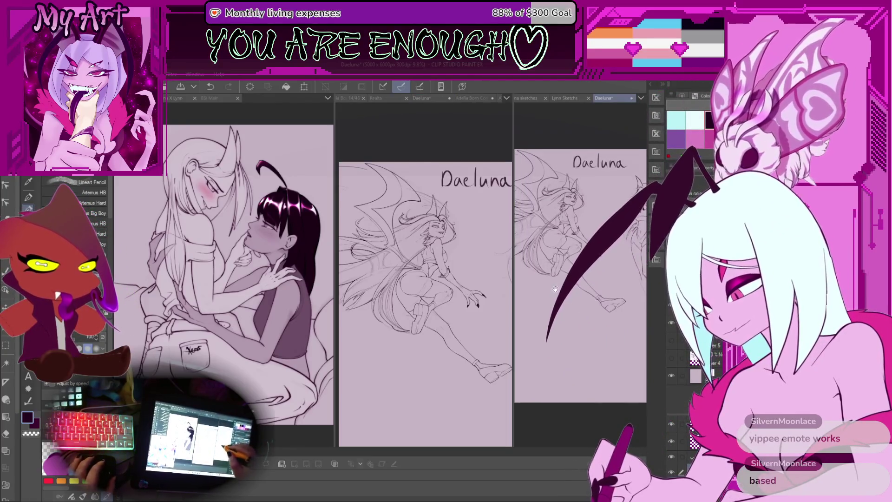
{"action": "scroll", "coordinate": [557, 279], "scroll_direction": "up", "scroll_amount": 1}
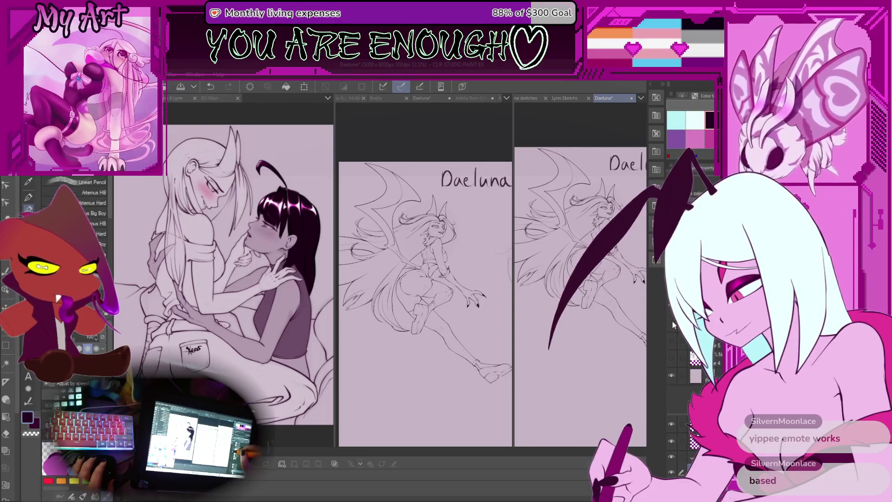
{"action": "scroll", "coordinate": [598, 282], "scroll_direction": "up", "scroll_amount": 6}
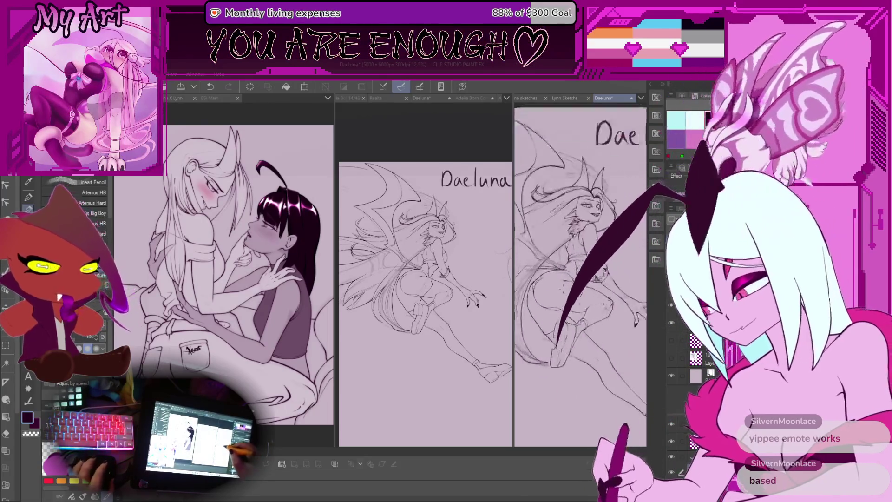
{"action": "scroll", "coordinate": [598, 290], "scroll_direction": "up", "scroll_amount": 2}
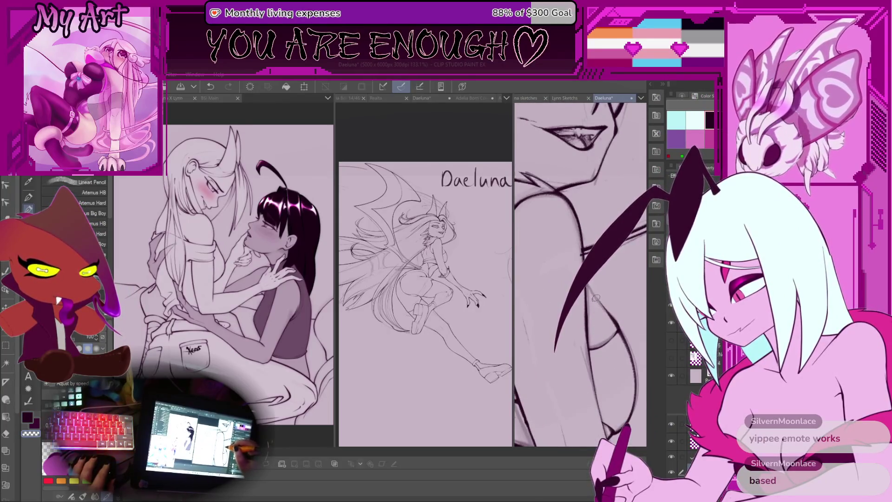
Pan toward the chest lines, rotate the view about 25° clockwise, and zoom into the torso.
{"action": "left_click_drag", "start_coordinate": [592, 286], "coordinate": [570, 275]}
{"action": "scroll", "coordinate": [569, 275], "scroll_direction": "up", "scroll_amount": 2}
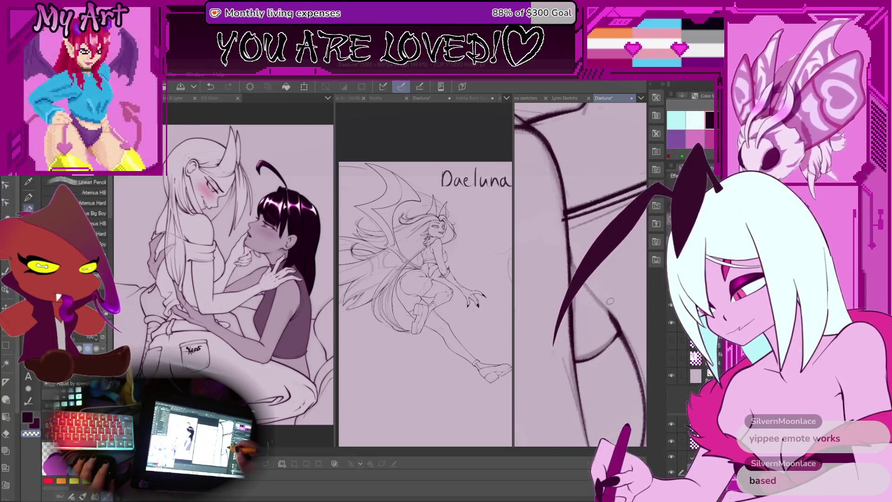
{"action": "left_click_drag", "start_coordinate": [601, 301], "coordinate": [594, 336]}
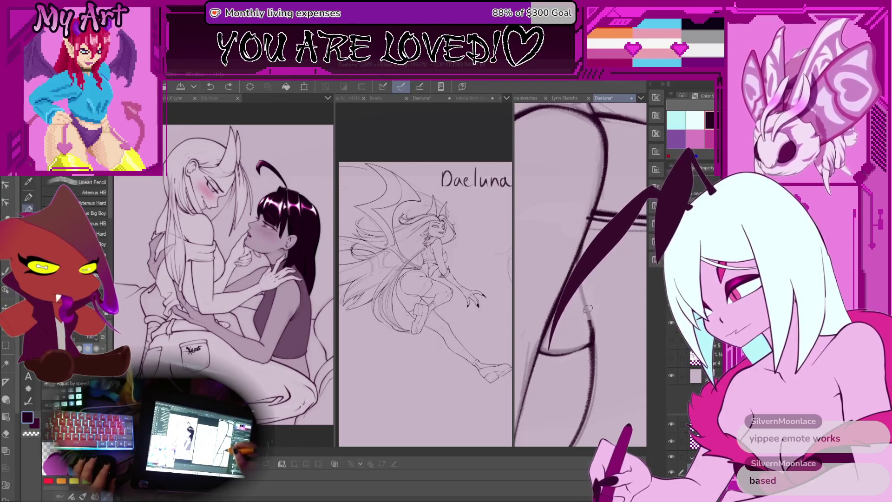
{"action": "scroll", "coordinate": [577, 254], "scroll_direction": "down", "scroll_amount": 5}
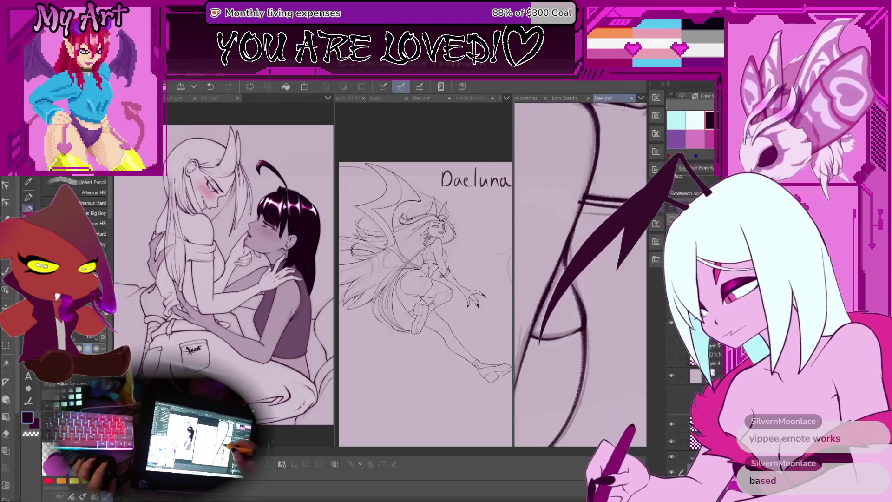
{"action": "scroll", "coordinate": [556, 314], "scroll_direction": "up", "scroll_amount": 5}
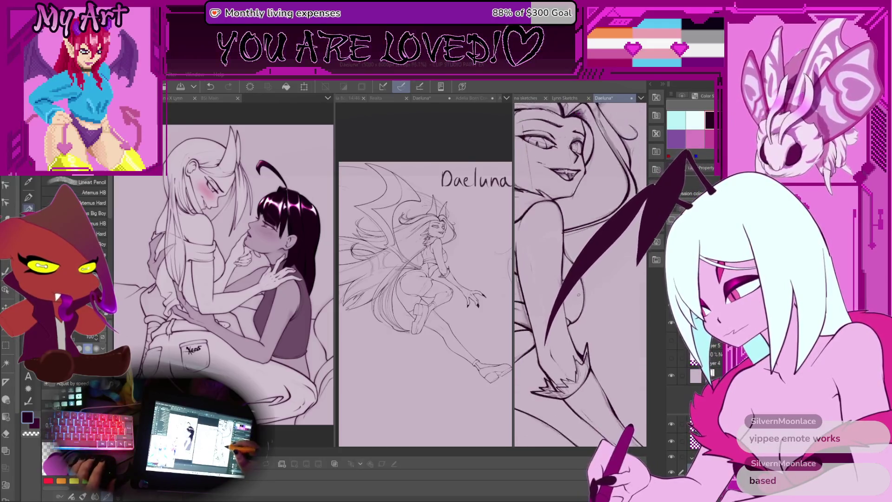
{"action": "scroll", "coordinate": [557, 313], "scroll_direction": "up", "scroll_amount": 1}
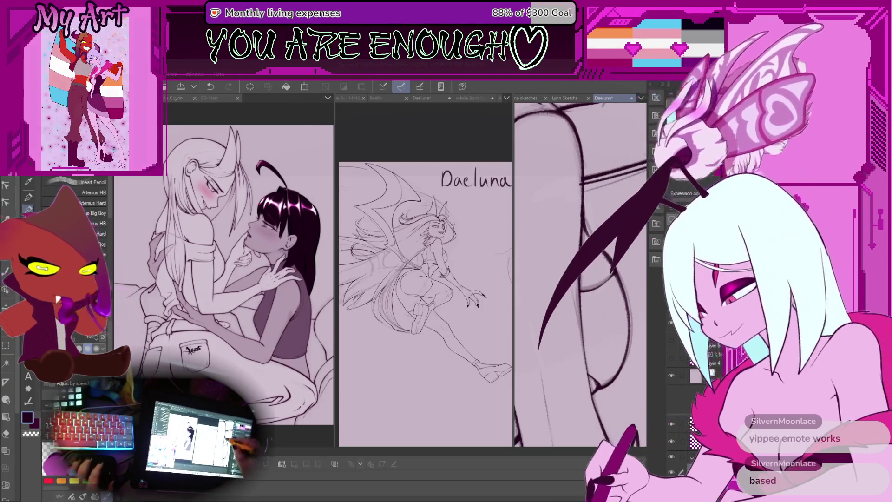
Pan and rotate the view onto the clawed hand so the claw strokes run vertically.
{"action": "scroll", "coordinate": [580, 274], "scroll_direction": "down", "scroll_amount": 3}
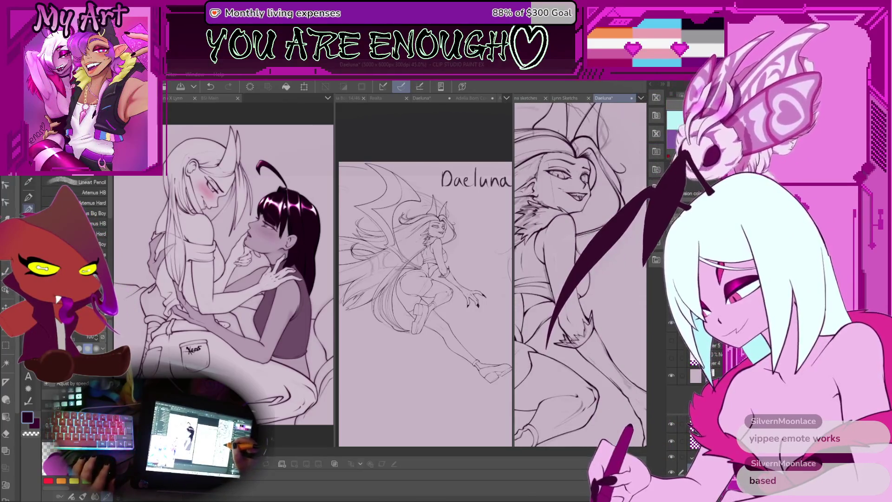
{"action": "scroll", "coordinate": [581, 274], "scroll_direction": "down", "scroll_amount": 3}
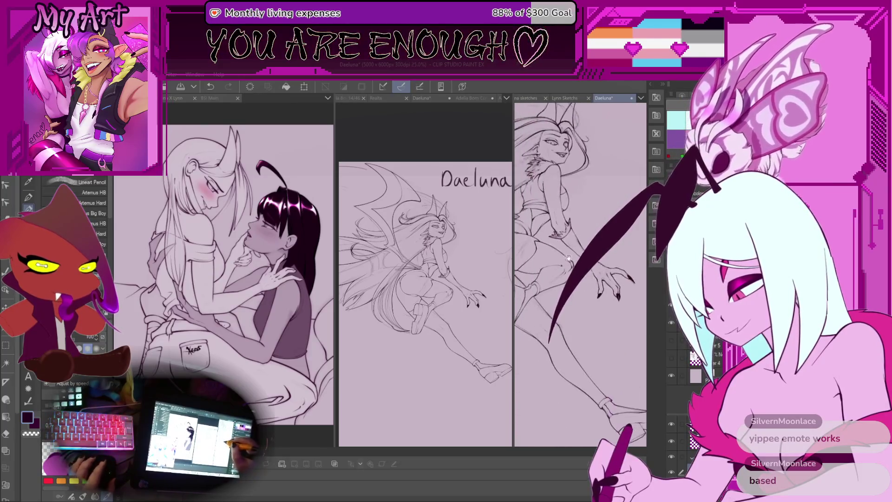
{"action": "scroll", "coordinate": [573, 329], "scroll_direction": "up", "scroll_amount": 10}
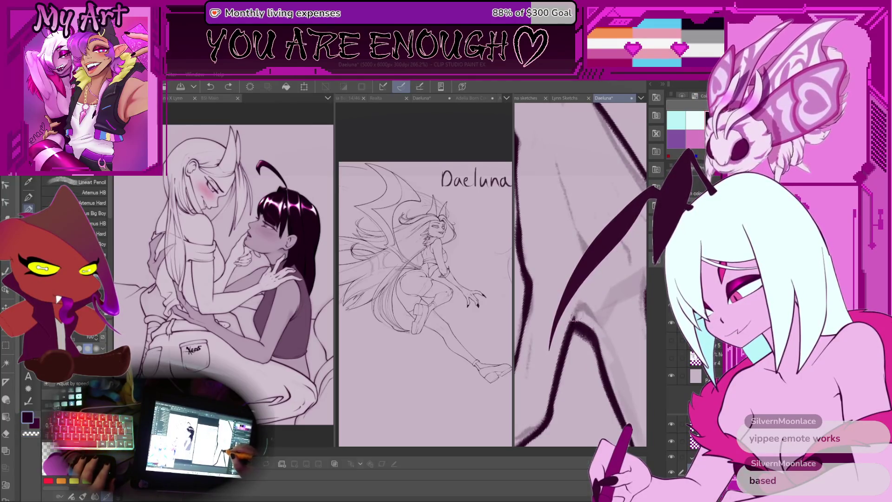
{"action": "mouse_move", "coordinate": [600, 341]}
{"action": "left_mouse_down"}
{"action": "mouse_move", "coordinate": [547, 302]}
{"action": "mouse_move", "coordinate": [582, 303]}
{"action": "left_mouse_up"}
{"action": "left_click_drag", "start_coordinate": [584, 249], "coordinate": [609, 299]}
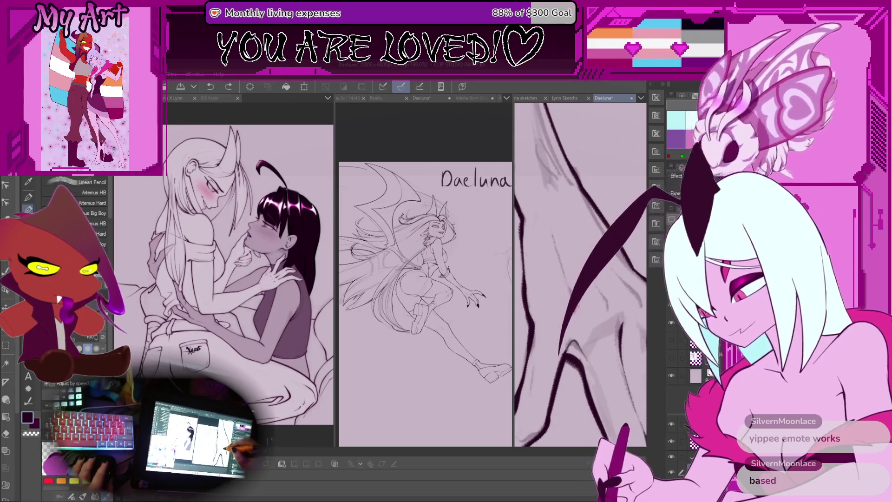
{"action": "left_click_drag", "start_coordinate": [566, 274], "coordinate": [558, 285]}
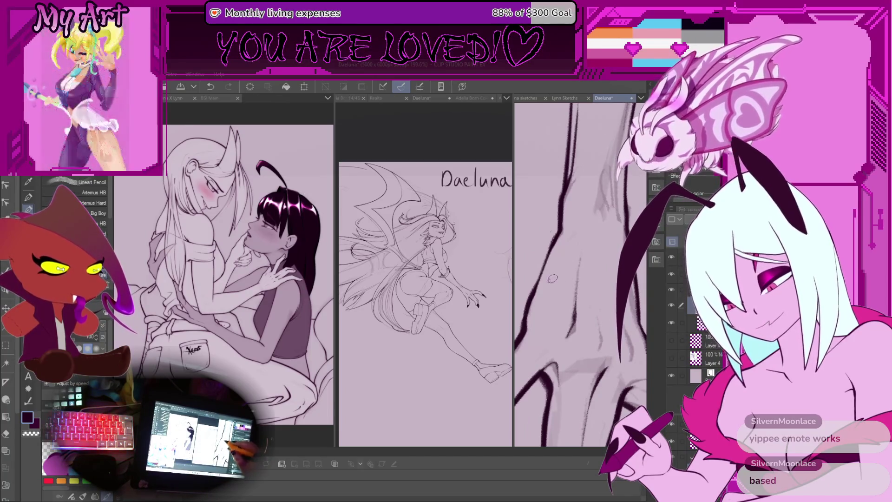
{"action": "mouse_move", "coordinate": [545, 251]}
{"action": "left_mouse_down"}
{"action": "mouse_move", "coordinate": [604, 352]}
{"action": "mouse_move", "coordinate": [576, 303]}
{"action": "mouse_move", "coordinate": [590, 231]}
{"action": "mouse_move", "coordinate": [575, 255]}
{"action": "left_mouse_up"}
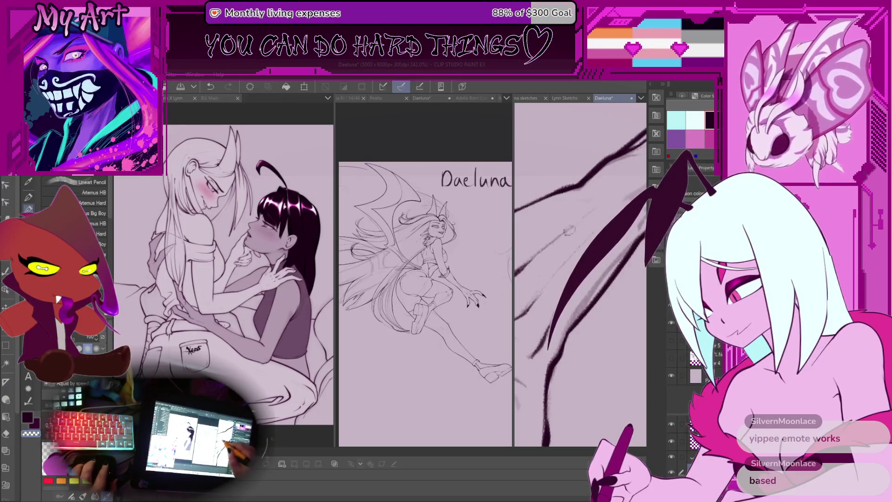
Undo the last stroke near the claws and zoom out to the whole figure.
{"action": "scroll", "coordinate": [559, 237], "scroll_direction": "down", "scroll_amount": 8}
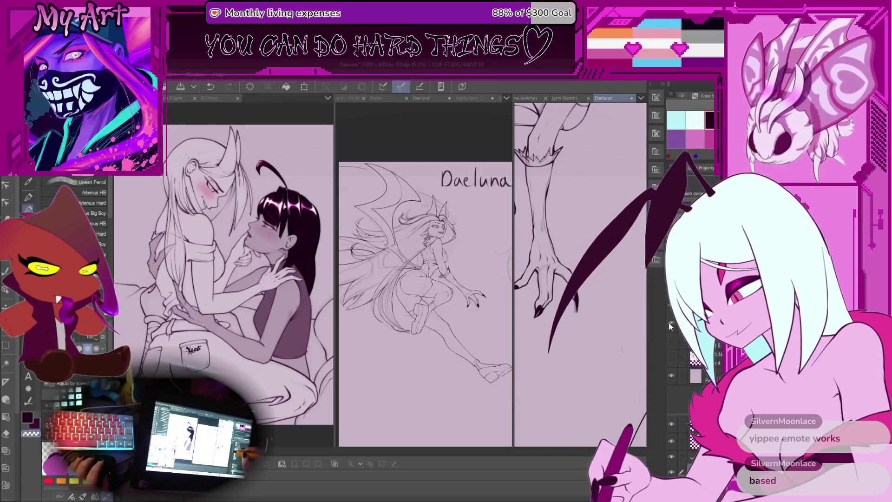
{"action": "scroll", "coordinate": [535, 260], "scroll_direction": "up", "scroll_amount": 5}
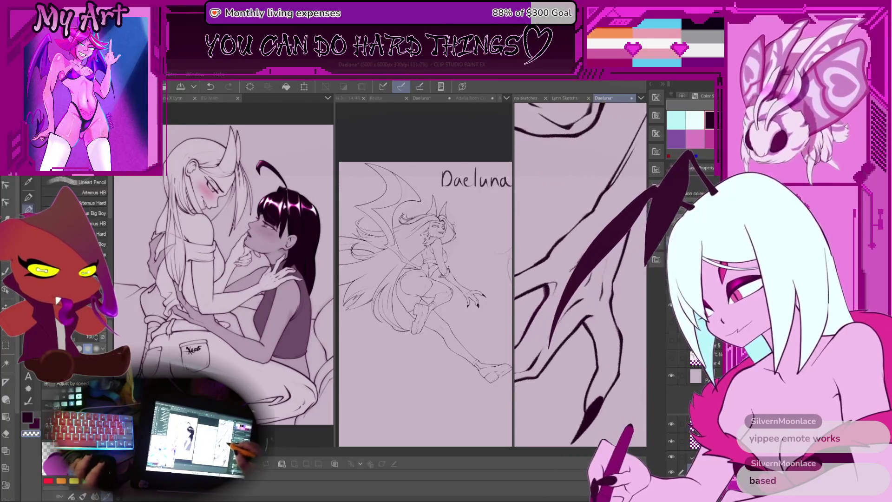
{"action": "scroll", "coordinate": [550, 305], "scroll_direction": "up", "scroll_amount": 3}
{"action": "scroll", "coordinate": [549, 305], "scroll_direction": "up", "scroll_amount": 2}
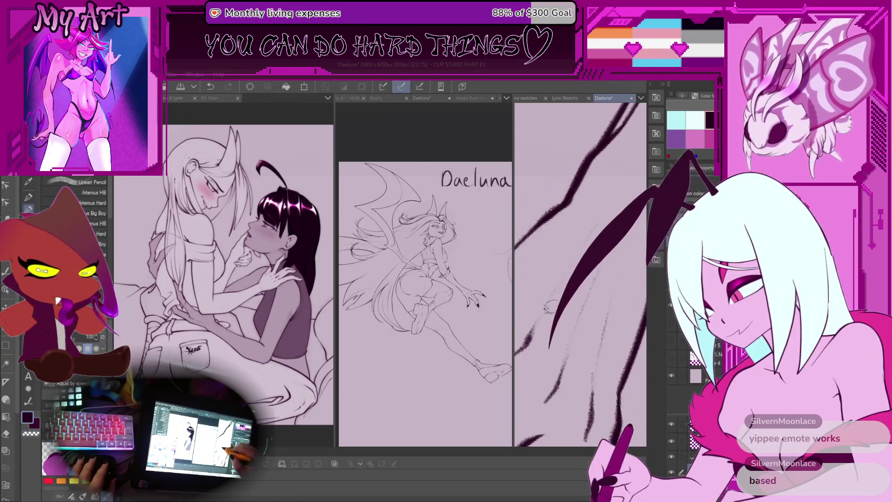
{"action": "key", "text": "ctrl+z"}
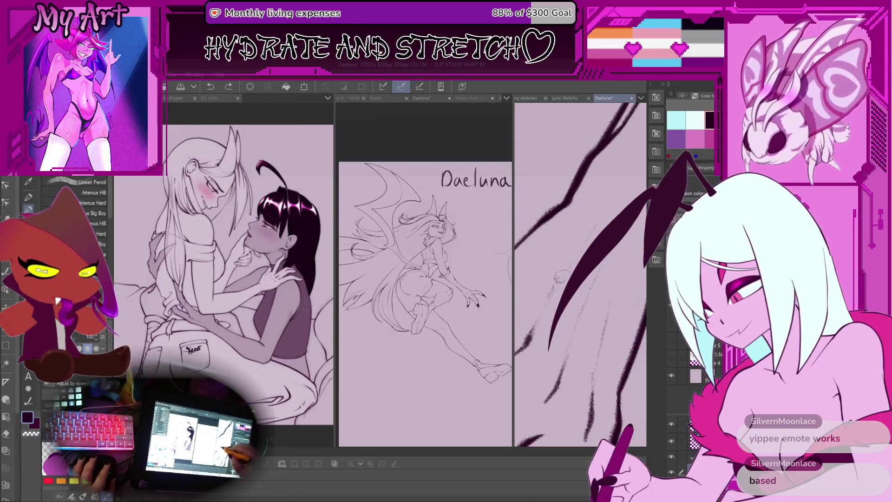
{"action": "scroll", "coordinate": [554, 287], "scroll_direction": "up", "scroll_amount": 1}
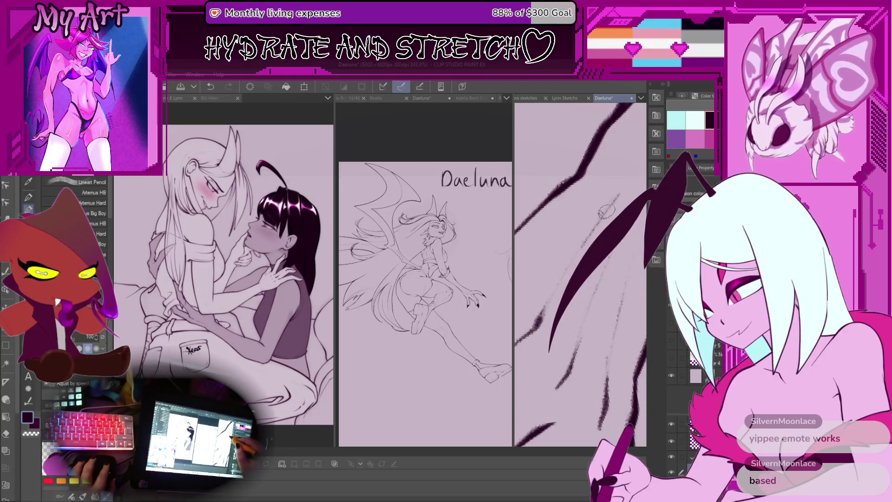
{"action": "scroll", "coordinate": [578, 255], "scroll_direction": "down", "scroll_amount": 10}
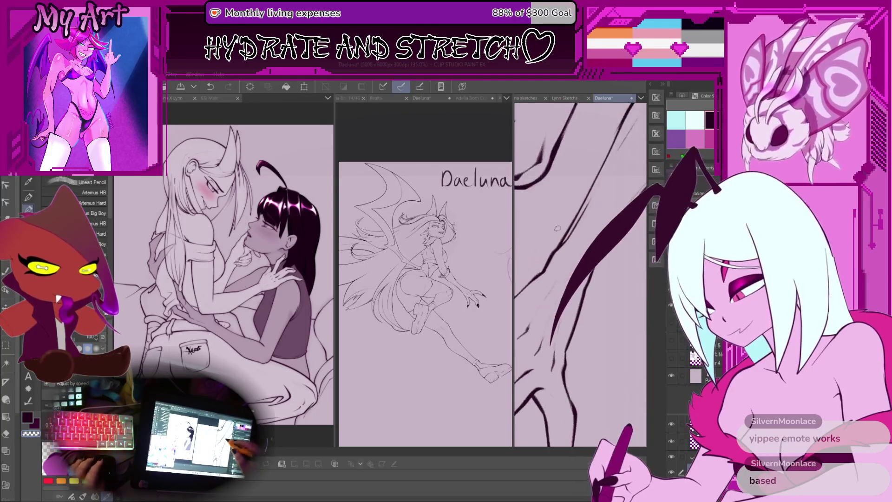
{"action": "scroll", "coordinate": [578, 255], "scroll_direction": "down", "scroll_amount": 5}
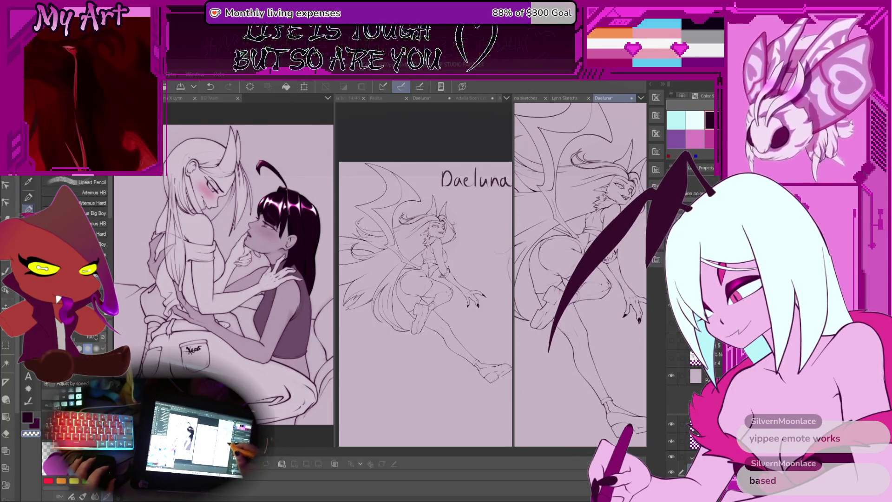
Reveal the grey sketch beneath the lineart and undo the last stroke.
{"action": "scroll", "coordinate": [580, 274], "scroll_direction": "up", "scroll_amount": 1}
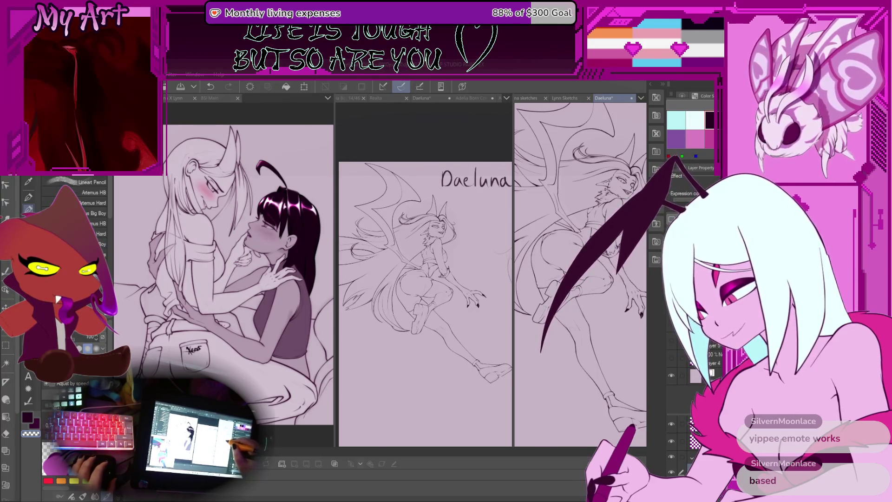
{"action": "scroll", "coordinate": [581, 274], "scroll_direction": "up", "scroll_amount": 5}
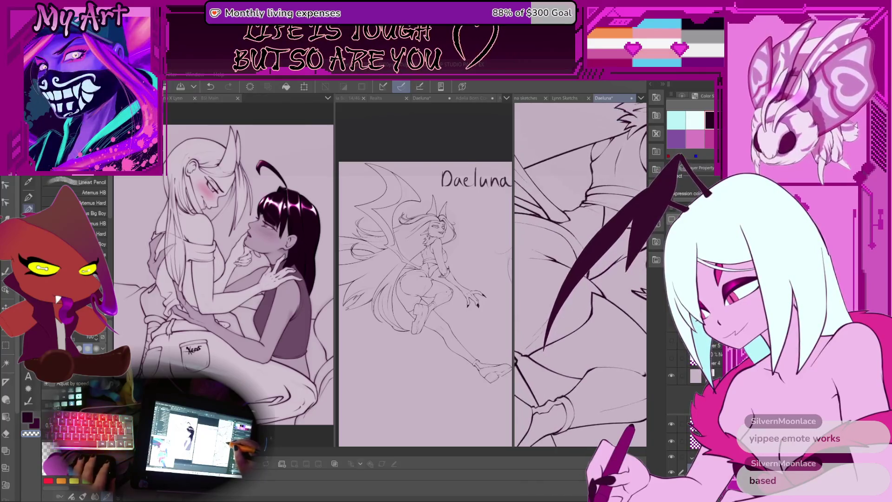
{"action": "scroll", "coordinate": [606, 310], "scroll_direction": "down", "scroll_amount": 5}
{"action": "scroll", "coordinate": [580, 274], "scroll_direction": "up", "scroll_amount": 5}
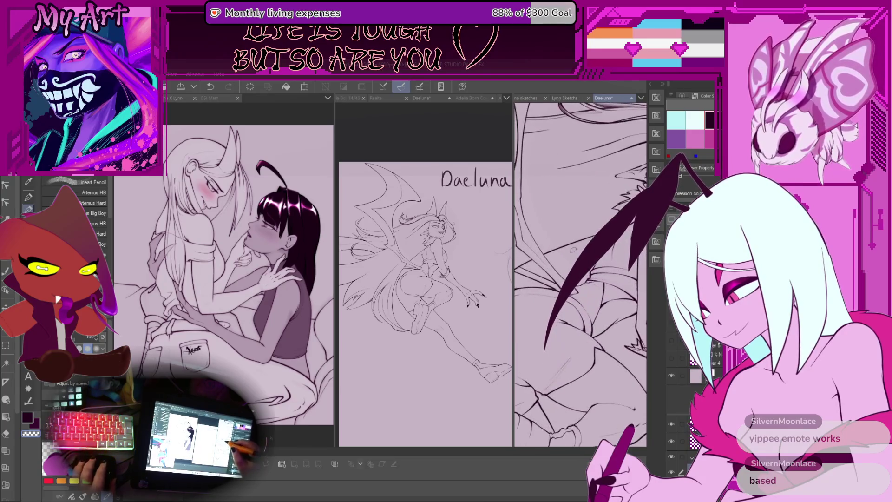
{"action": "left_click", "coordinate": [671, 321]}
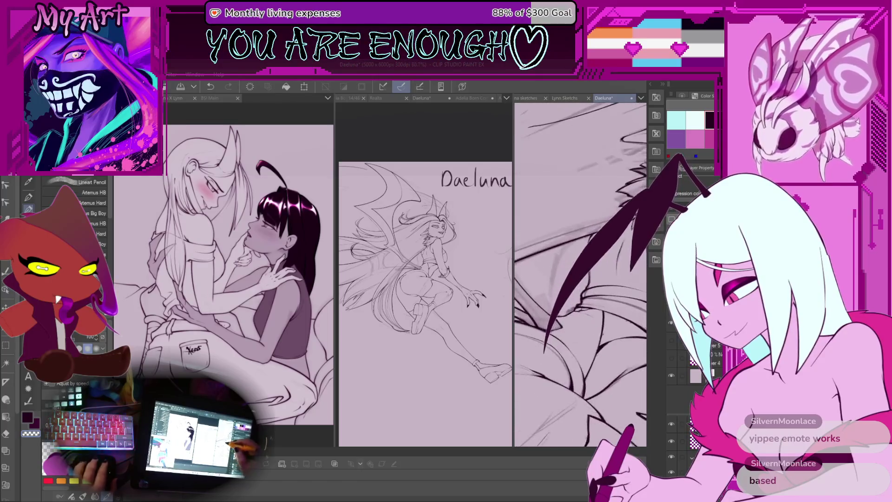
{"action": "scroll", "coordinate": [549, 221], "scroll_direction": "up", "scroll_amount": 2}
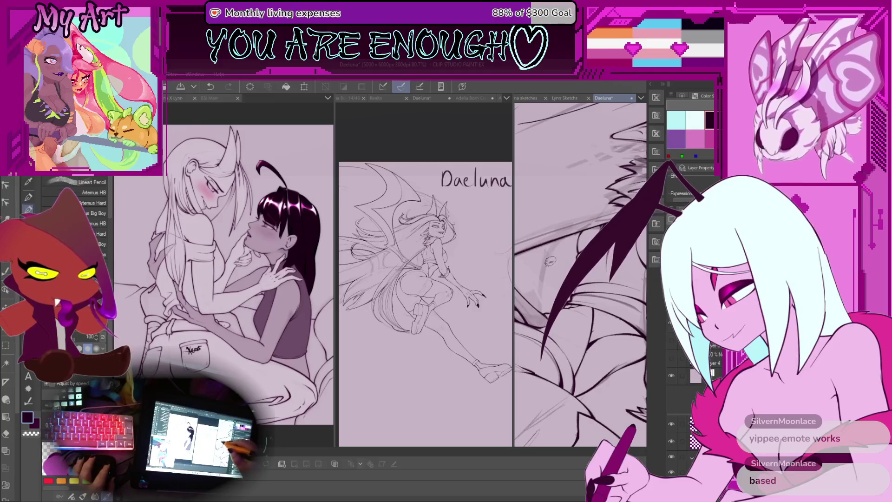
{"action": "key", "text": "ctrl+z"}
{"action": "scroll", "coordinate": [548, 254], "scroll_direction": "up", "scroll_amount": 2}
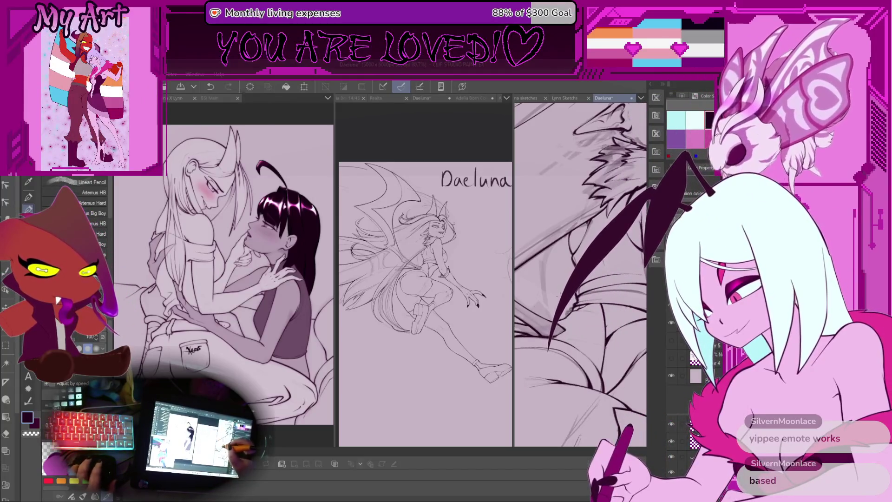
Pan and tilt the view along the wing and make a small edit to its lineart.
{"action": "scroll", "coordinate": [551, 242], "scroll_direction": "up", "scroll_amount": 3}
{"action": "scroll", "coordinate": [557, 241], "scroll_direction": "up", "scroll_amount": 3}
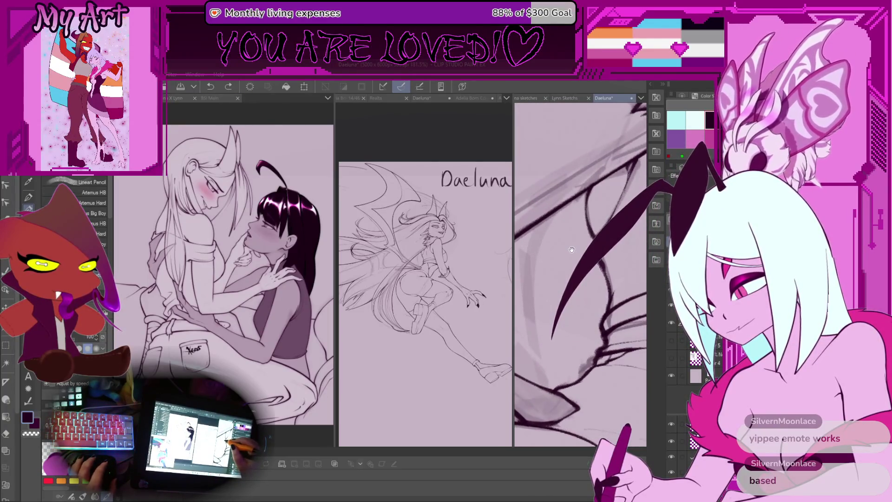
{"action": "mouse_move", "coordinate": [571, 249]}
{"action": "left_mouse_down"}
{"action": "mouse_move", "coordinate": [580, 264]}
{"action": "mouse_move", "coordinate": [558, 199]}
{"action": "left_mouse_up"}
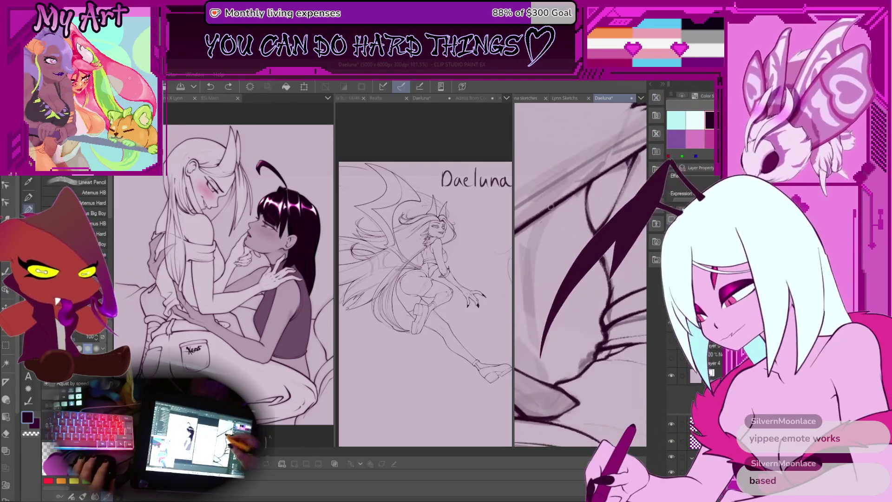
{"action": "left_click_drag", "start_coordinate": [576, 233], "coordinate": [585, 242]}
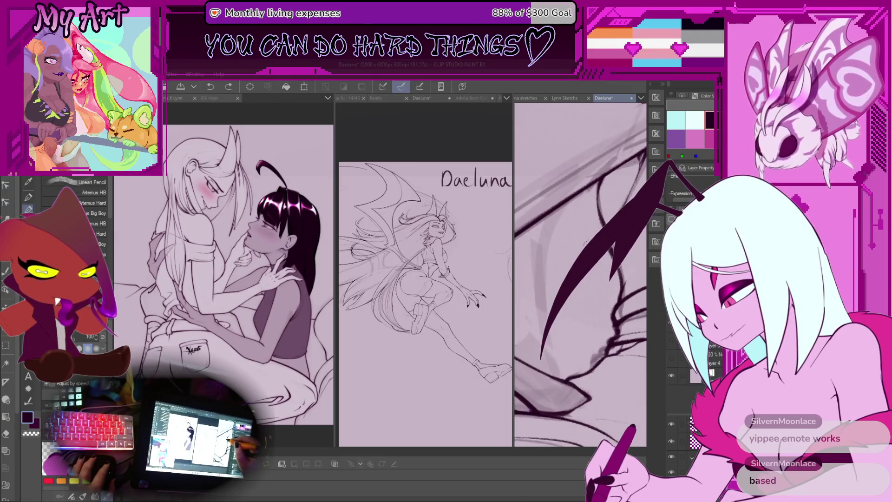
{"action": "scroll", "coordinate": [545, 280], "scroll_direction": "down", "scroll_amount": 3}
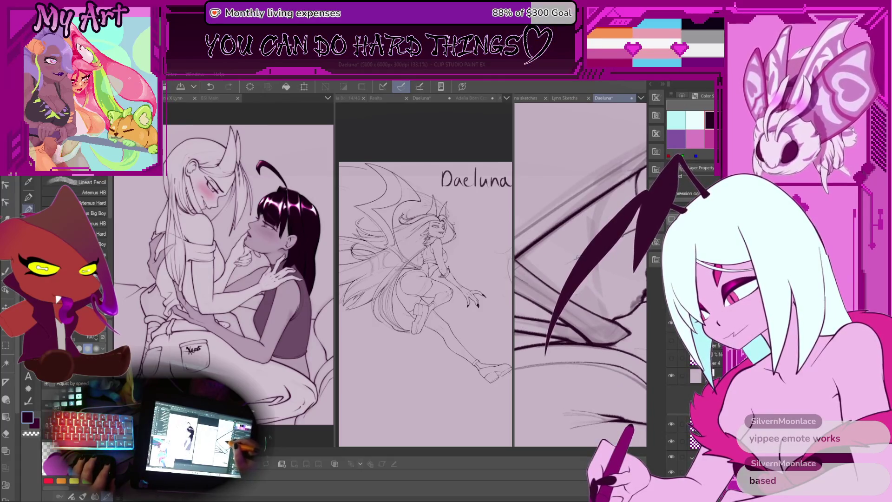
{"action": "left_click_drag", "start_coordinate": [563, 210], "coordinate": [575, 205]}
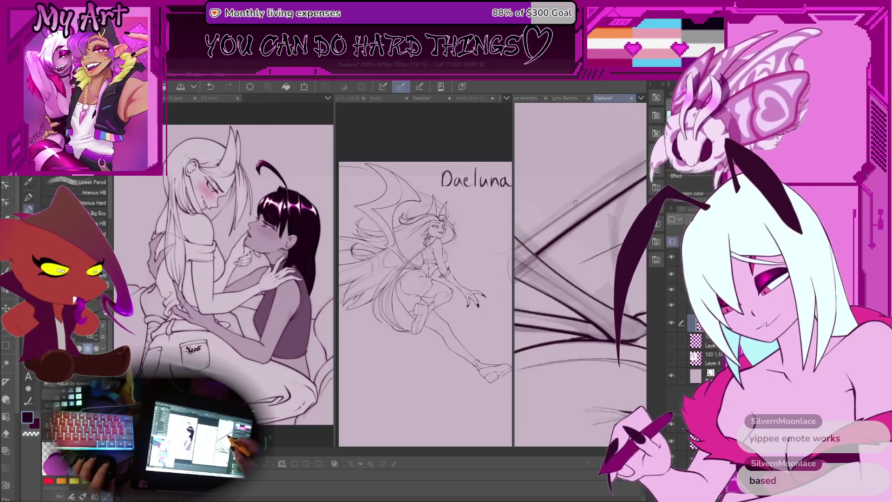
{"action": "left_click_drag", "start_coordinate": [579, 287], "coordinate": [568, 229]}
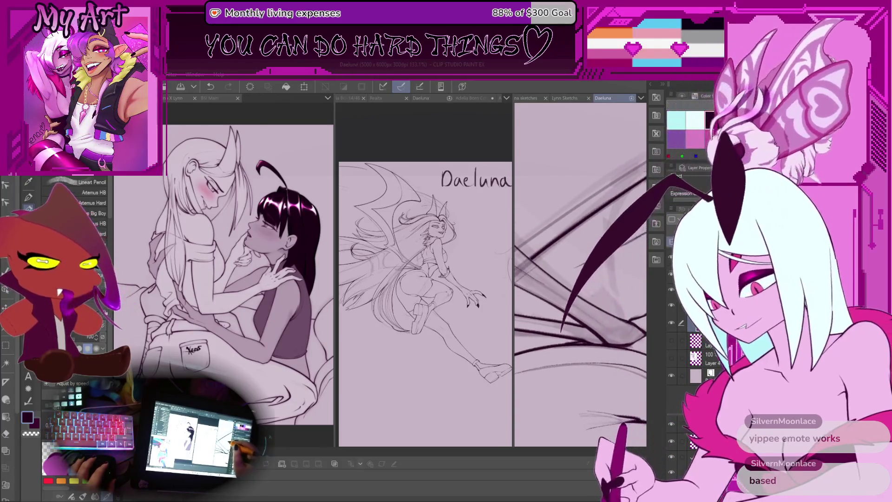
{"action": "left_click", "coordinate": [582, 228]}
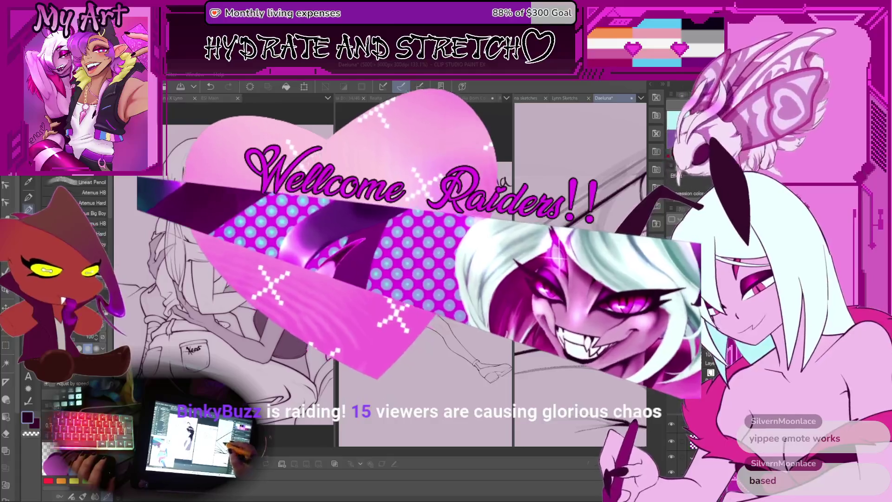
{"action": "left_click_drag", "start_coordinate": [552, 255], "coordinate": [565, 267]}
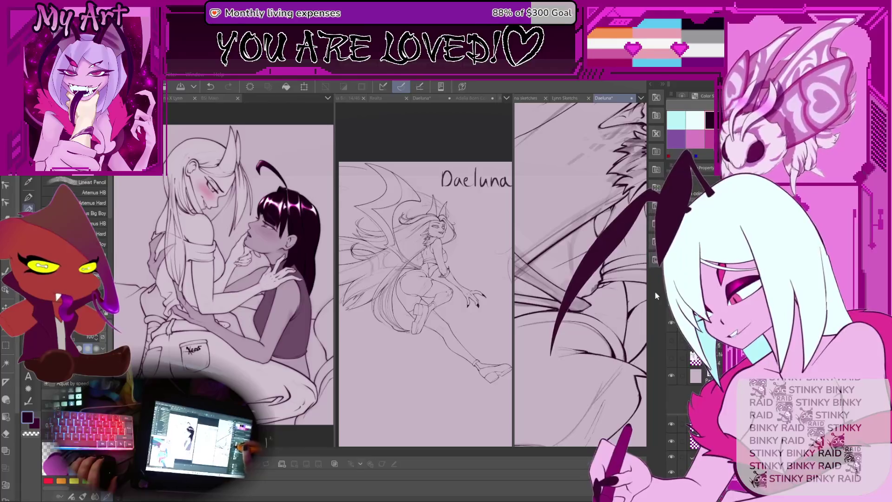
Widen the right pane, zoom out and reposition the Daeluna sheet, then switch to Lynn Sketches.
{"action": "left_click_drag", "start_coordinate": [513, 279], "coordinate": [342, 279]}
{"action": "scroll", "coordinate": [493, 274], "scroll_direction": "down", "scroll_amount": 5}
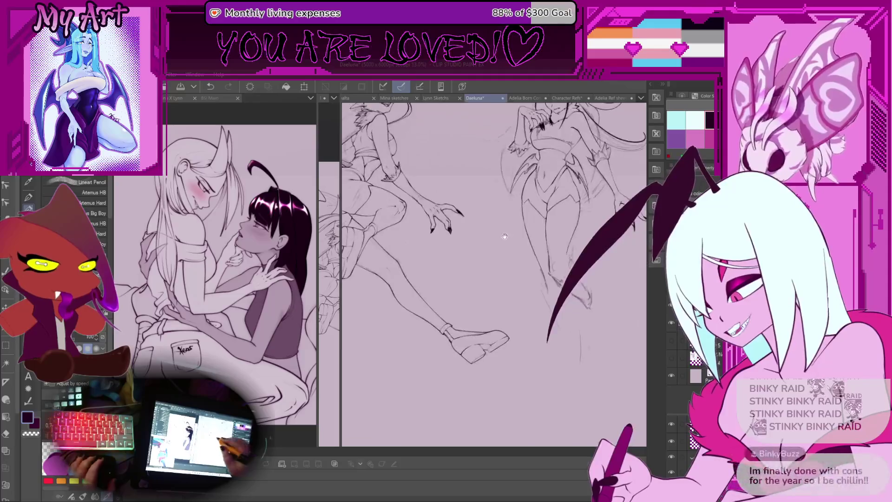
{"action": "left_click_drag", "start_coordinate": [551, 304], "coordinate": [520, 278]}
{"action": "left_click_drag", "start_coordinate": [521, 254], "coordinate": [526, 256]}
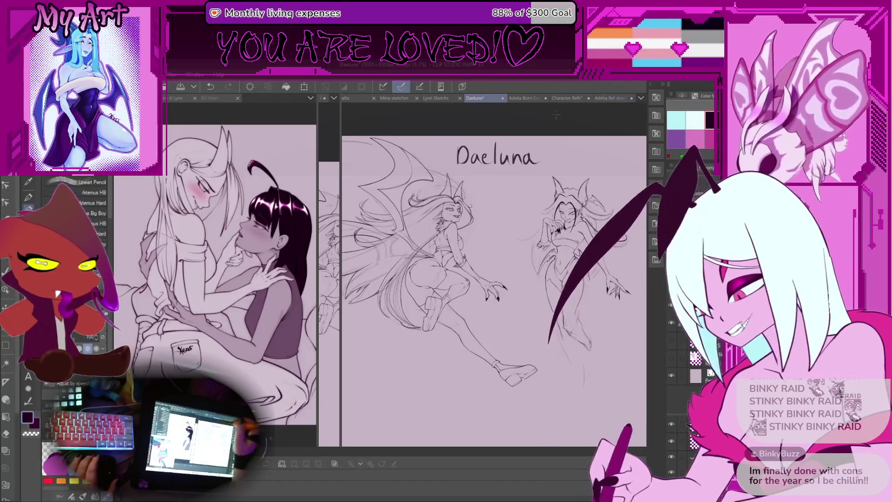
{"action": "left_click_drag", "start_coordinate": [466, 170], "coordinate": [472, 166]}
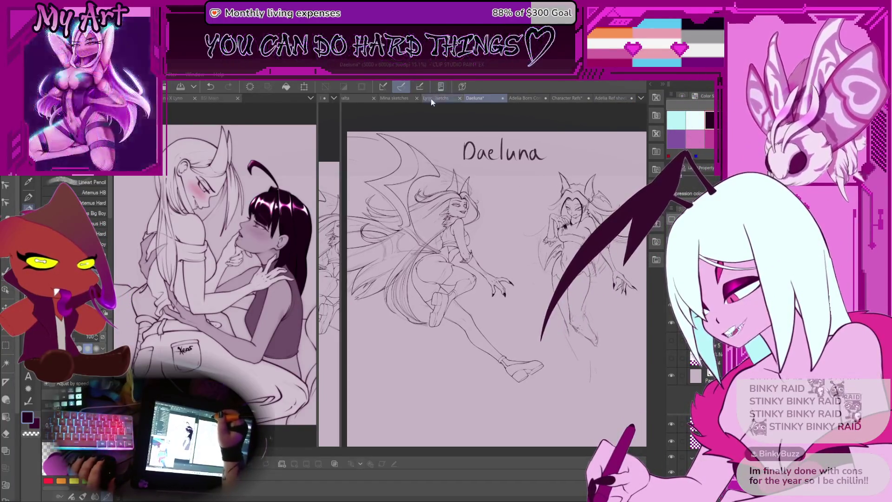
{"action": "left_click", "coordinate": [436, 98]}
{"action": "scroll", "coordinate": [517, 234], "scroll_direction": "up", "scroll_amount": 2}
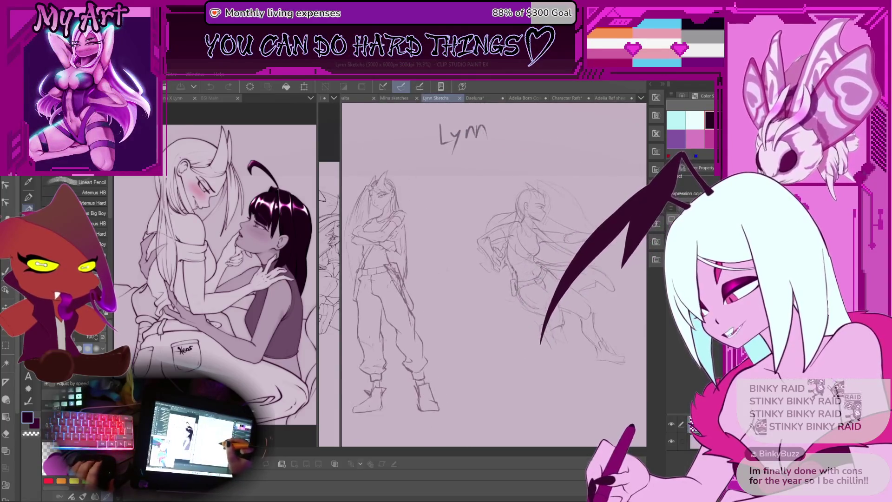
Browse the Mina, Realta and Character Refs sheets, then return to Daeluna and widen the middle pane.
{"action": "left_click", "coordinate": [402, 98]}
{"action": "scroll", "coordinate": [484, 263], "scroll_direction": "up", "scroll_amount": 1}
{"action": "left_click", "coordinate": [356, 98]}
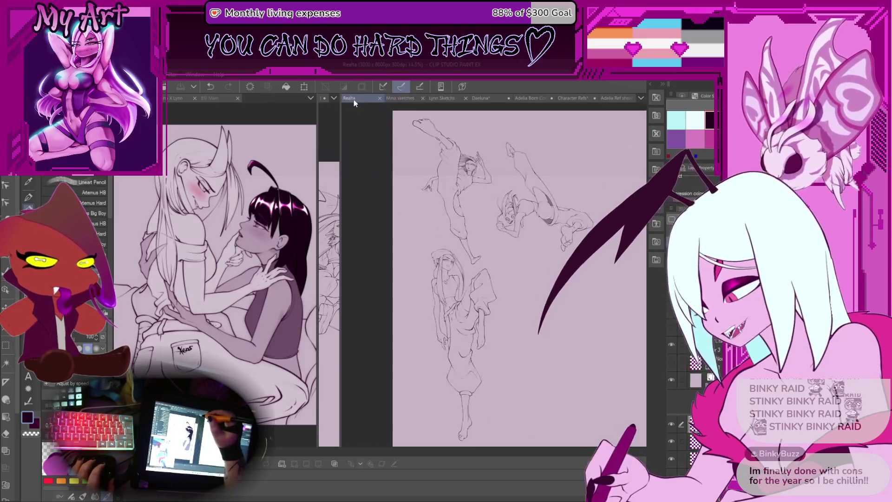
{"action": "left_click_drag", "start_coordinate": [404, 185], "coordinate": [408, 199]}
{"action": "left_click_drag", "start_coordinate": [571, 119], "coordinate": [556, 110]}
{"action": "left_click", "coordinate": [571, 98]}
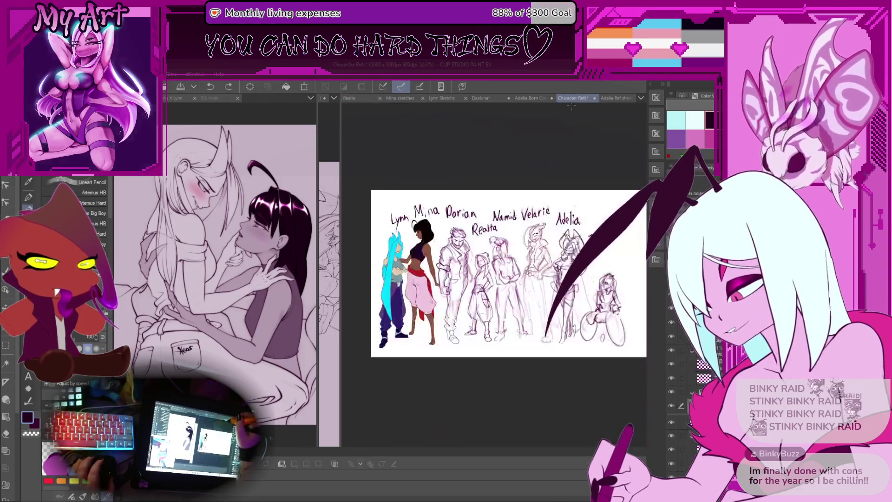
{"action": "left_click_drag", "start_coordinate": [528, 247], "coordinate": [526, 241]}
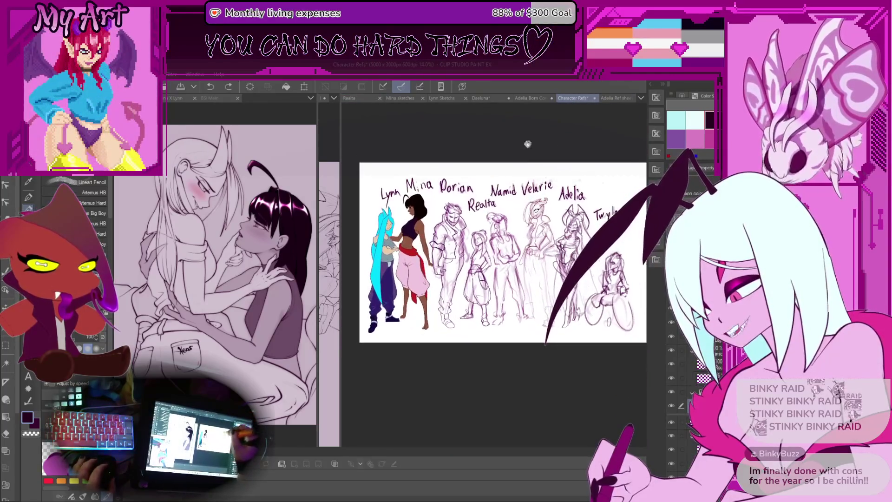
{"action": "left_click", "coordinate": [489, 98]}
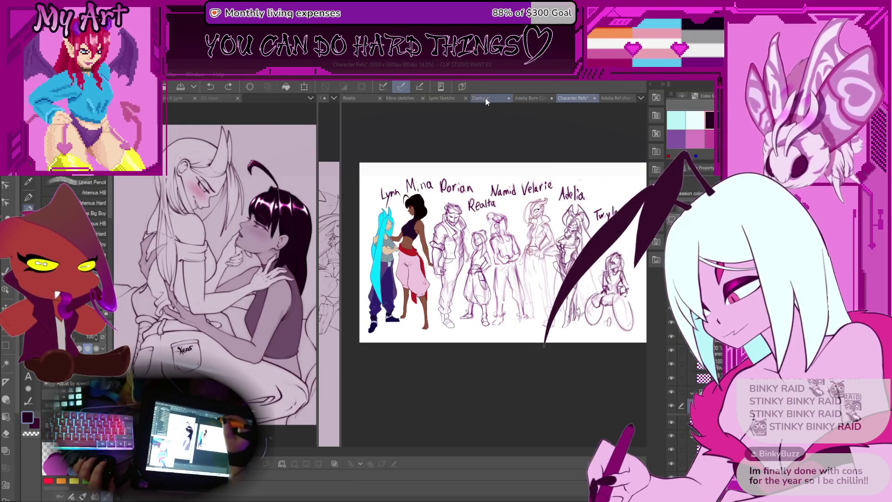
{"action": "left_click_drag", "start_coordinate": [341, 208], "coordinate": [495, 208]}
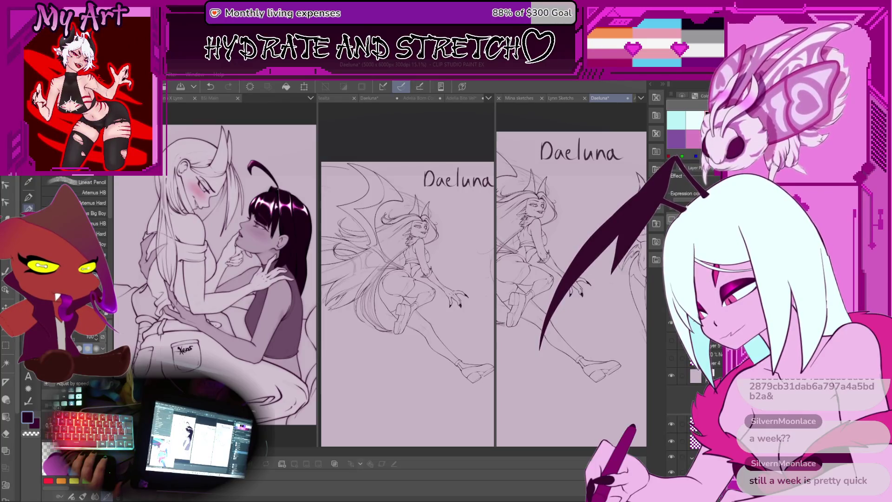
Switch the right pane to the red Illustration document and widen it.
{"action": "key", "text": "ctrl+Tab"}
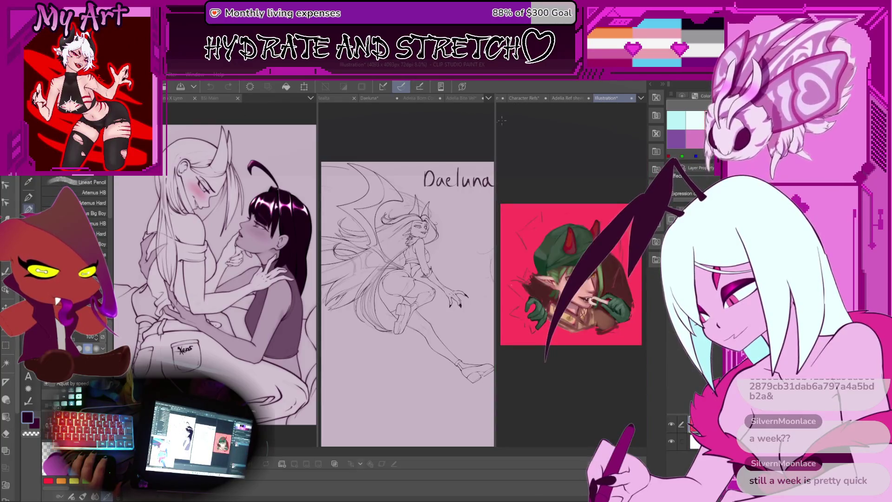
{"action": "mouse_move", "coordinate": [496, 125]}
{"action": "left_mouse_down"}
{"action": "mouse_move", "coordinate": [330, 140]}
{"action": "mouse_move", "coordinate": [334, 149]}
{"action": "left_mouse_up"}
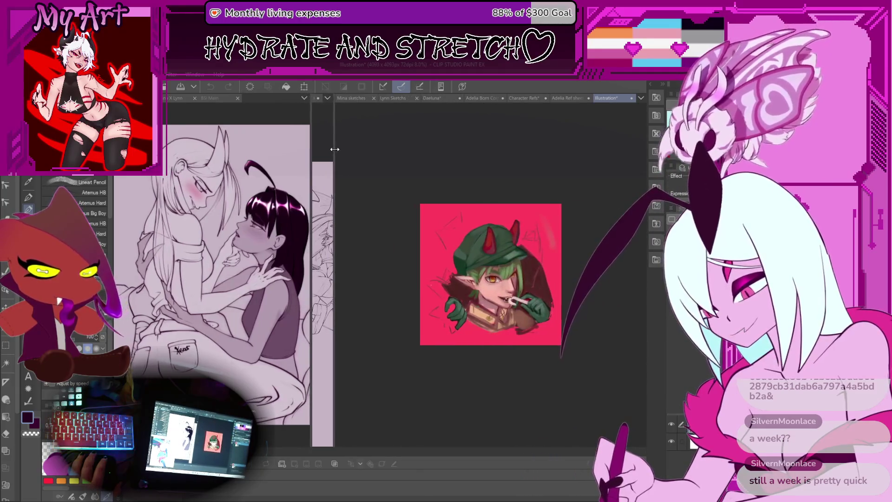
{"action": "scroll", "coordinate": [547, 259], "scroll_direction": "up", "scroll_amount": 4}
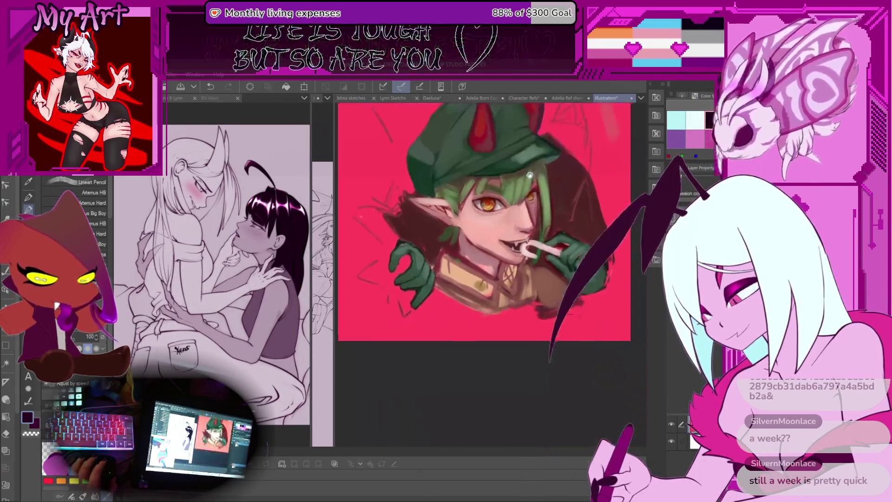
{"action": "left_click_drag", "start_coordinate": [546, 259], "coordinate": [529, 271]}
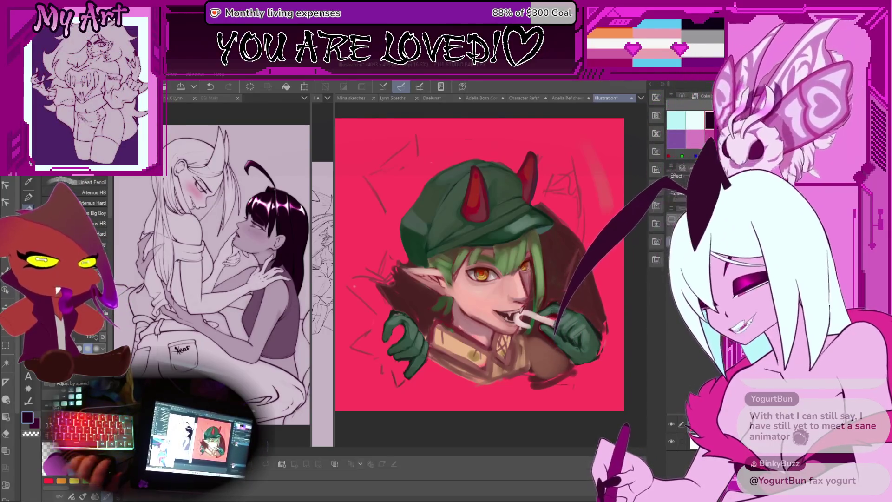
Zoom in on the illustration's face, then zoom back out and pan around the whole character.
{"action": "scroll", "coordinate": [484, 191], "scroll_direction": "up", "scroll_amount": 2}
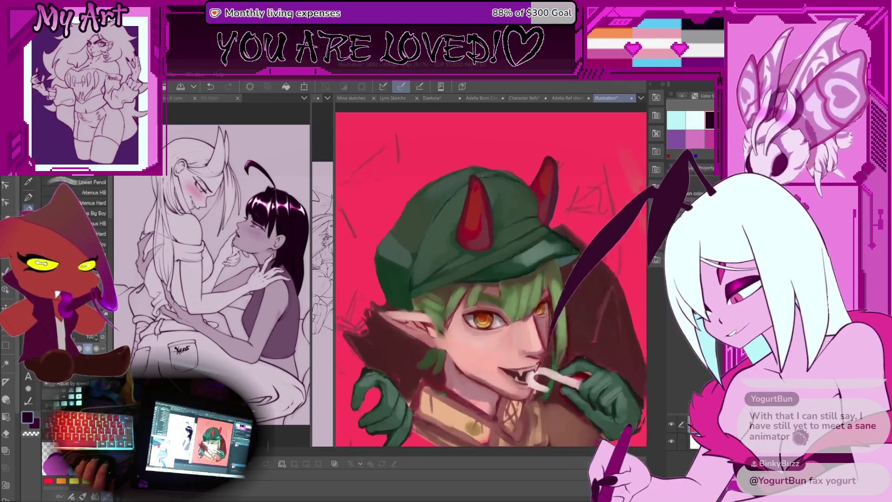
{"action": "mouse_move", "coordinate": [497, 267]}
{"action": "left_mouse_down"}
{"action": "mouse_move", "coordinate": [483, 251]}
{"action": "mouse_move", "coordinate": [446, 254]}
{"action": "mouse_move", "coordinate": [483, 228]}
{"action": "left_mouse_up"}
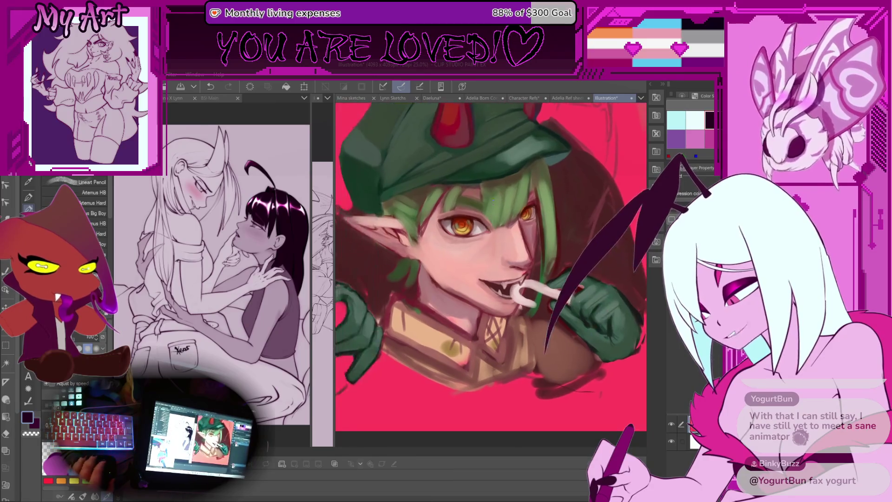
{"action": "scroll", "coordinate": [471, 230], "scroll_direction": "up", "scroll_amount": 2}
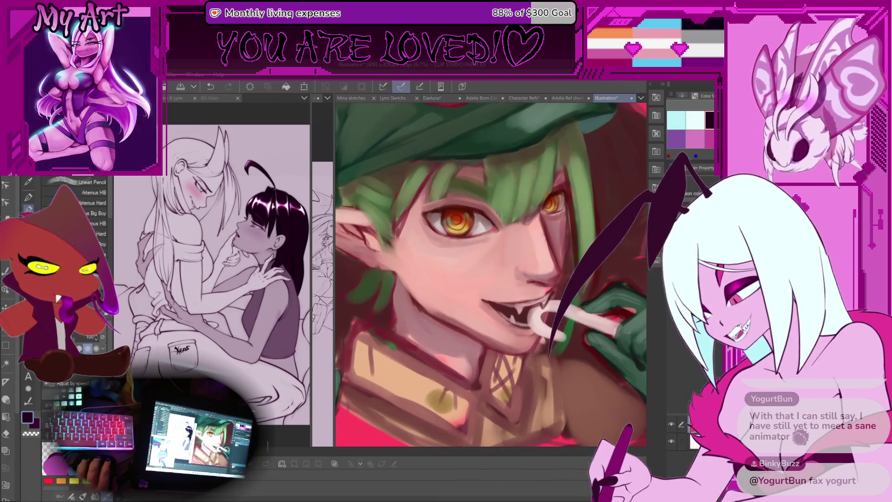
{"action": "scroll", "coordinate": [470, 235], "scroll_direction": "down", "scroll_amount": 2}
{"action": "left_click_drag", "start_coordinate": [458, 210], "coordinate": [479, 219]}
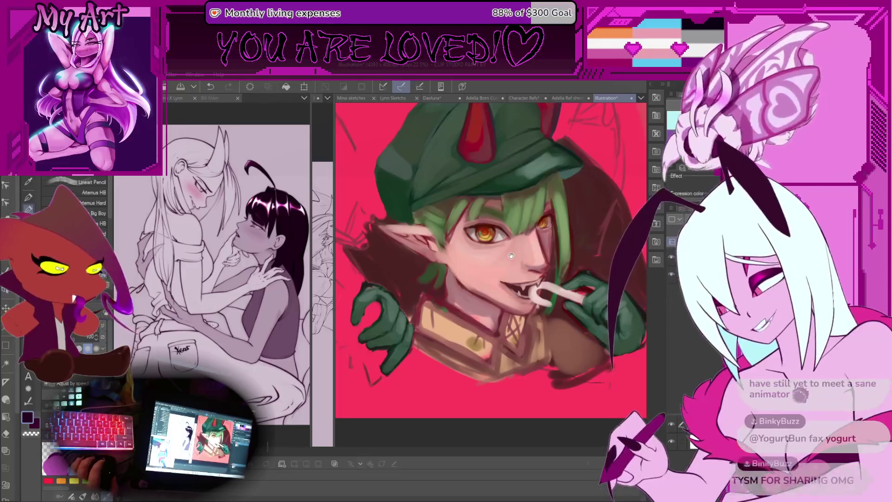
{"action": "left_click_drag", "start_coordinate": [511, 255], "coordinate": [510, 266]}
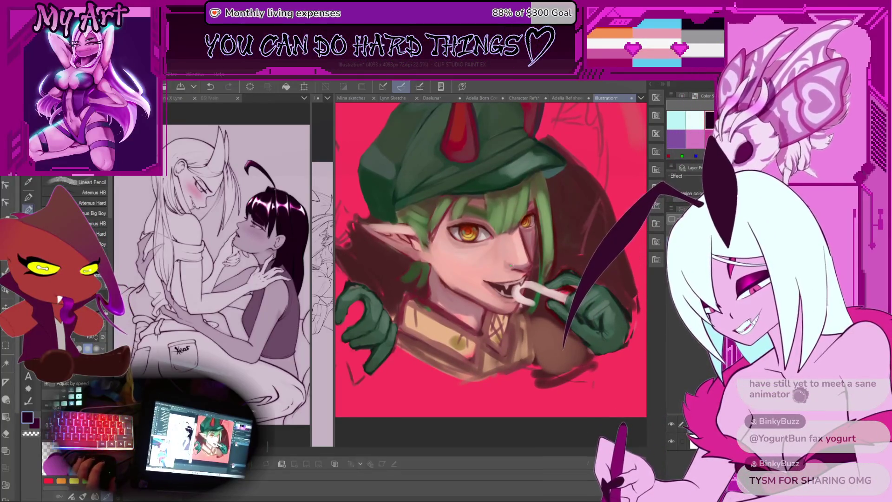
{"action": "scroll", "coordinate": [511, 266], "scroll_direction": "down", "scroll_amount": 2}
{"action": "left_click_drag", "start_coordinate": [481, 304], "coordinate": [458, 321]}
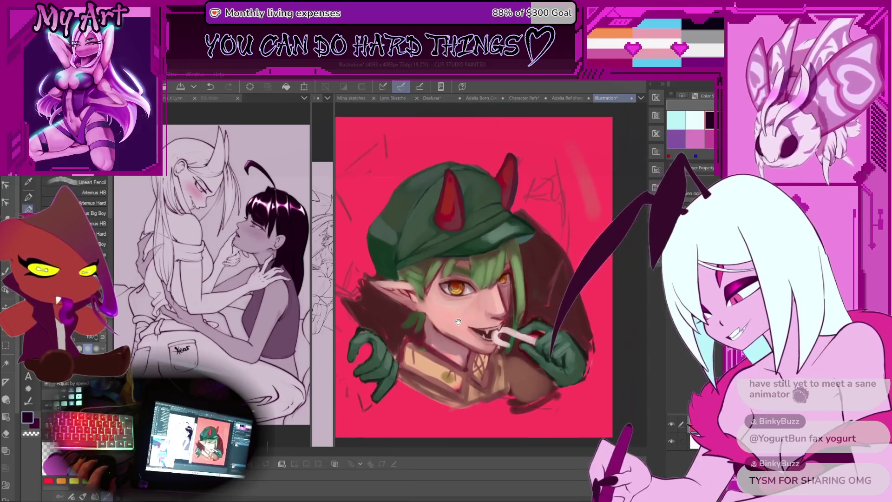
{"action": "left_click_drag", "start_coordinate": [505, 280], "coordinate": [537, 278]}
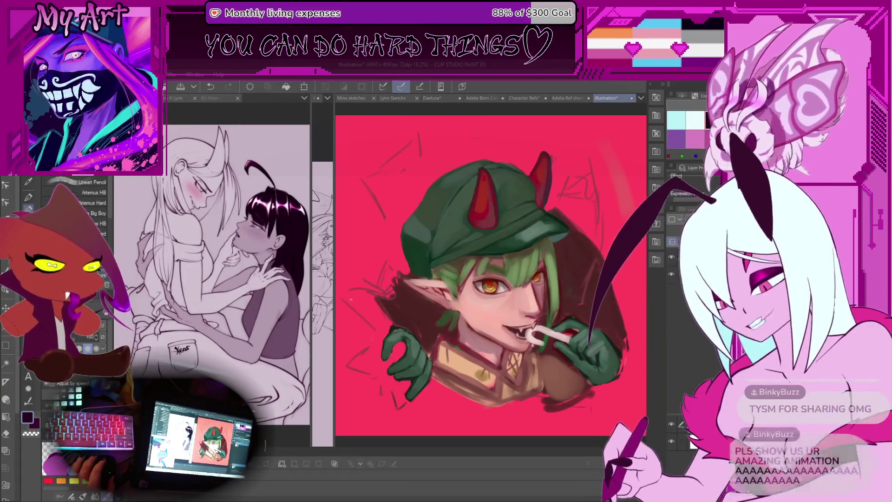
{"action": "mouse_move", "coordinate": [557, 198]}
{"action": "left_mouse_down"}
{"action": "mouse_move", "coordinate": [527, 200]}
{"action": "mouse_move", "coordinate": [539, 200]}
{"action": "left_mouse_up"}
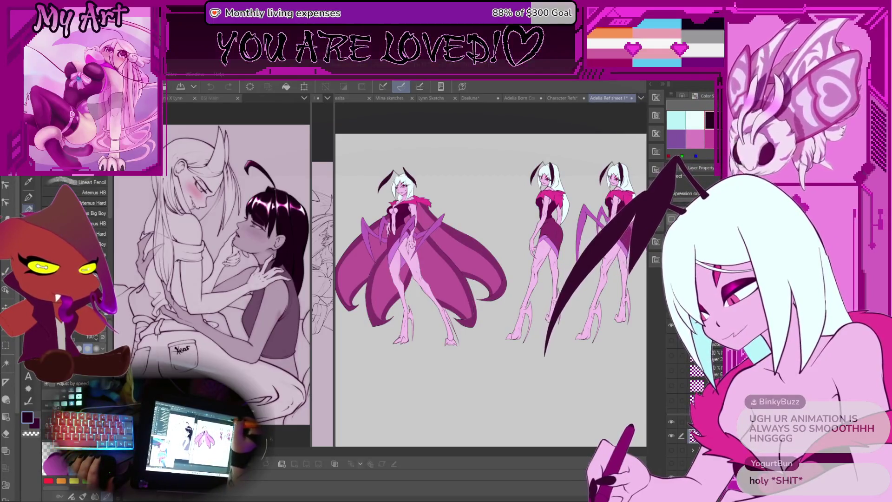
Bring up Daeluna, widen the middle pane, and show the Daeluna sketch there as well.
{"action": "left_click", "coordinate": [474, 98]}
{"action": "left_click_drag", "start_coordinate": [334, 149], "coordinate": [478, 158]}
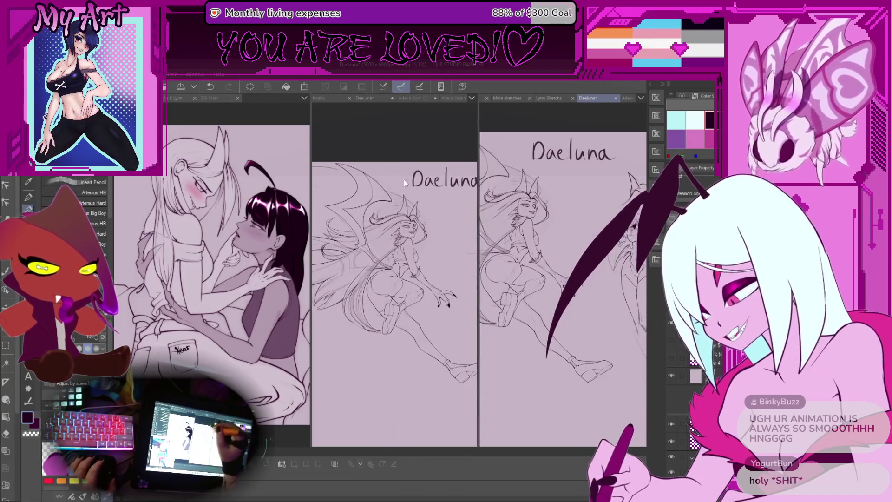
{"action": "left_click", "coordinate": [423, 386]}
{"action": "left_click_drag", "start_coordinate": [422, 387], "coordinate": [416, 376]}
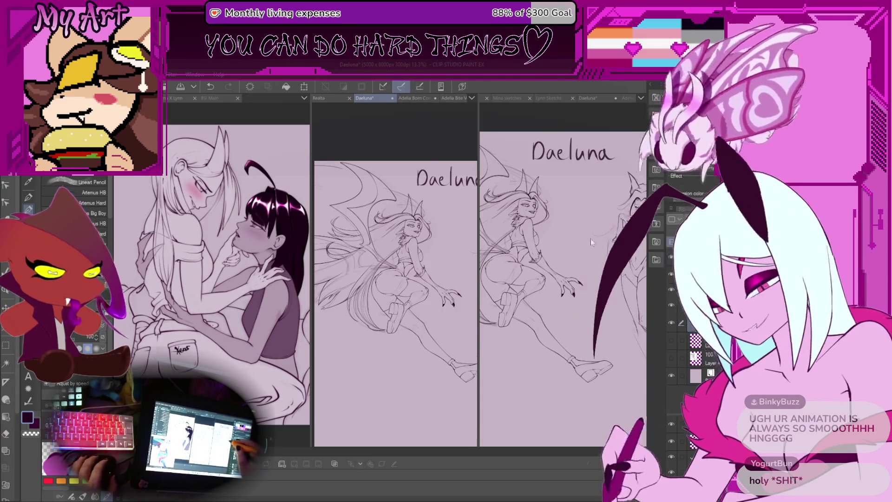
{"action": "scroll", "coordinate": [562, 278], "scroll_direction": "down", "scroll_amount": 3}
{"action": "scroll", "coordinate": [562, 279], "scroll_direction": "up", "scroll_amount": 3}
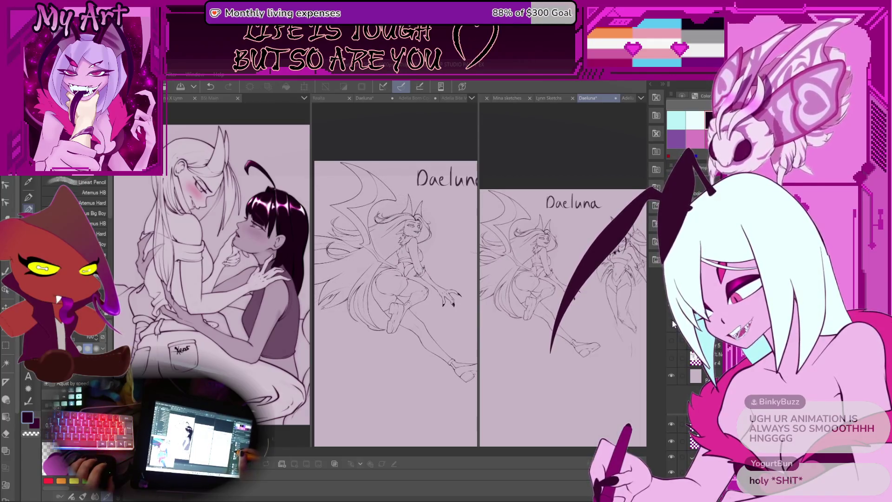
Zoom into the face and ink a thin line along the ear and hair with the lineart pencil.
{"action": "scroll", "coordinate": [552, 256], "scroll_direction": "up", "scroll_amount": 5}
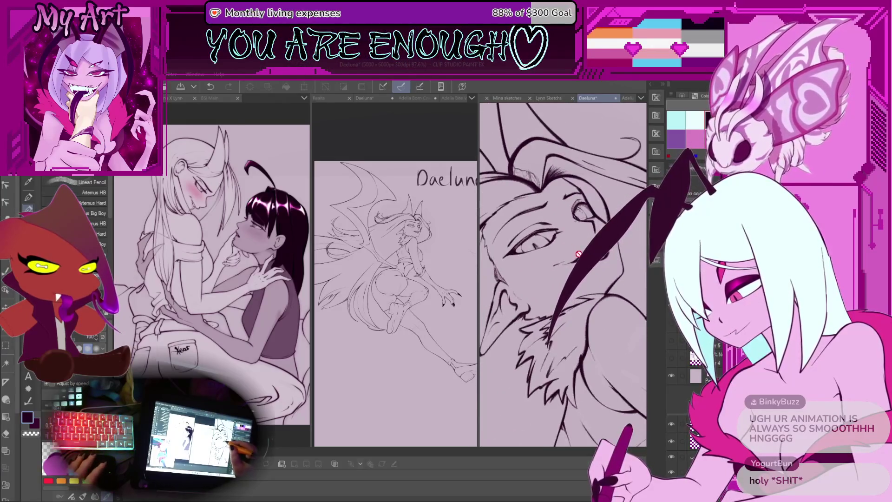
{"action": "scroll", "coordinate": [582, 255], "scroll_direction": "up", "scroll_amount": 3}
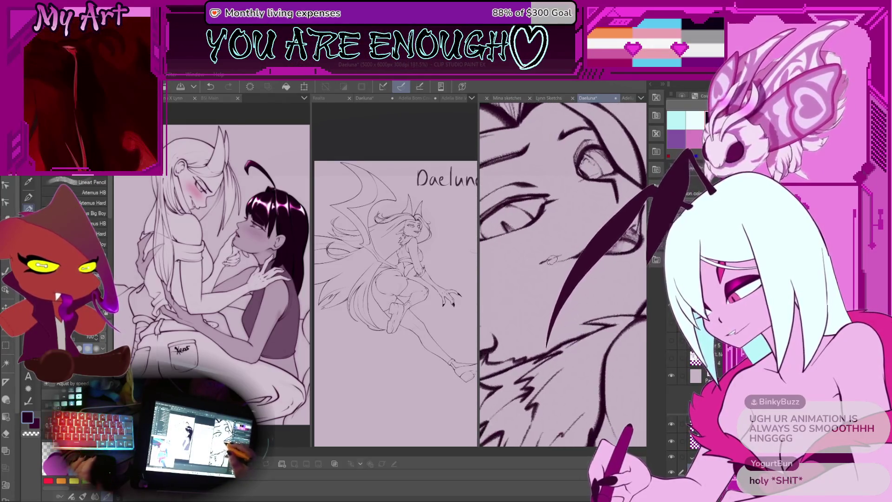
{"action": "key", "text": "p"}
{"action": "scroll", "coordinate": [546, 288], "scroll_direction": "down", "scroll_amount": 1}
{"action": "key", "text": "p"}
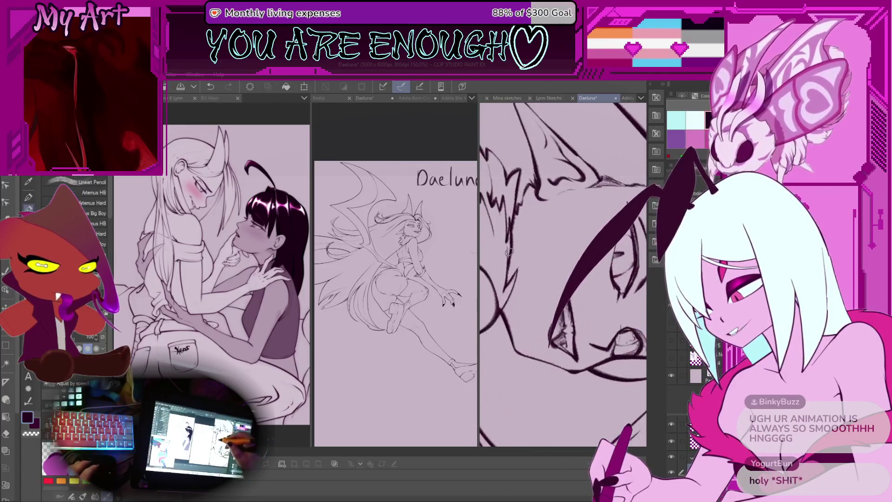
{"action": "left_click_drag", "start_coordinate": [519, 337], "coordinate": [541, 202]}
{"action": "key", "text": "ctrl+z"}
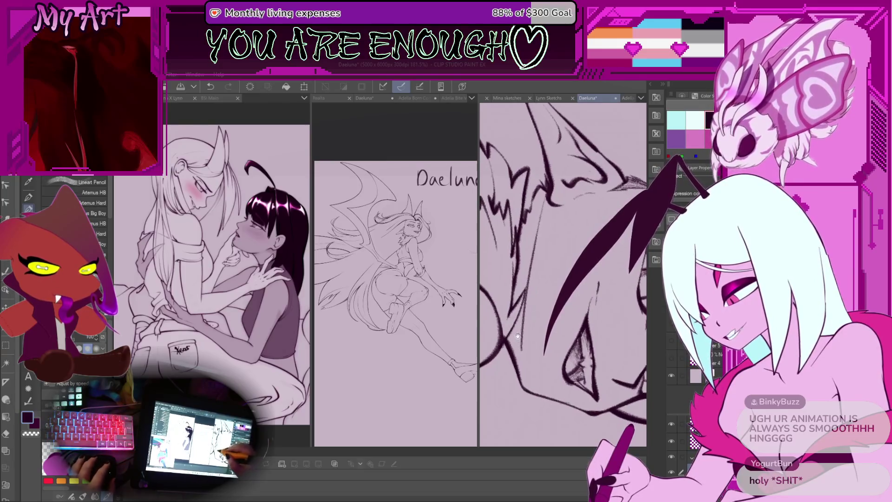
{"action": "scroll", "coordinate": [516, 323], "scroll_direction": "up", "scroll_amount": 1}
{"action": "left_click_drag", "start_coordinate": [516, 323], "coordinate": [498, 358]}
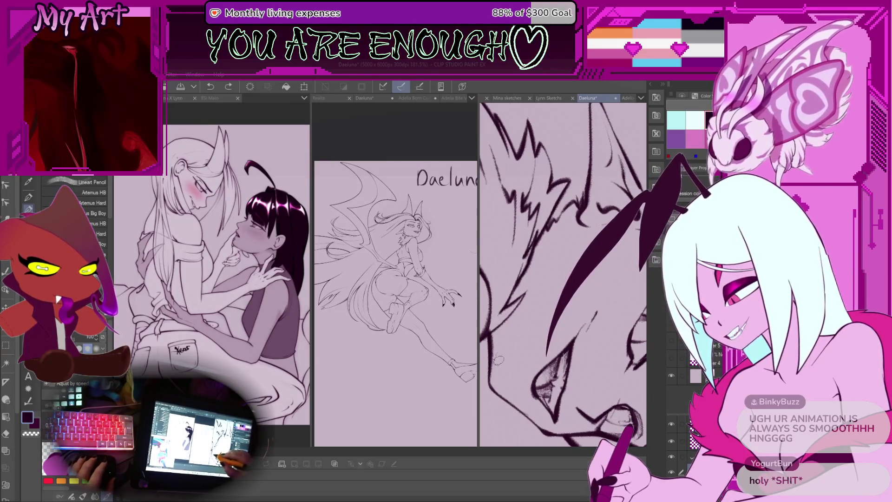
{"action": "key", "text": "ctrl+y"}
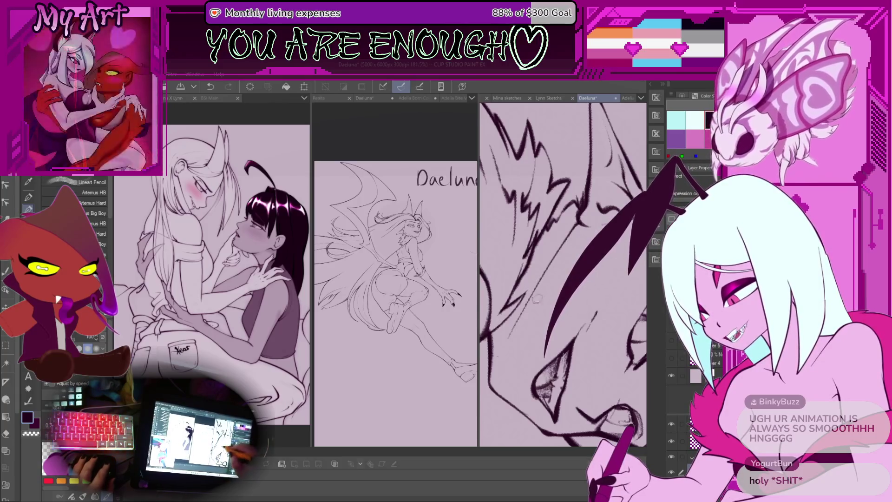
{"action": "scroll", "coordinate": [493, 334], "scroll_direction": "up", "scroll_amount": 3}
{"action": "mouse_move", "coordinate": [494, 335]}
{"action": "left_mouse_down"}
{"action": "mouse_move", "coordinate": [544, 279]}
{"action": "mouse_move", "coordinate": [530, 325]}
{"action": "left_mouse_up"}
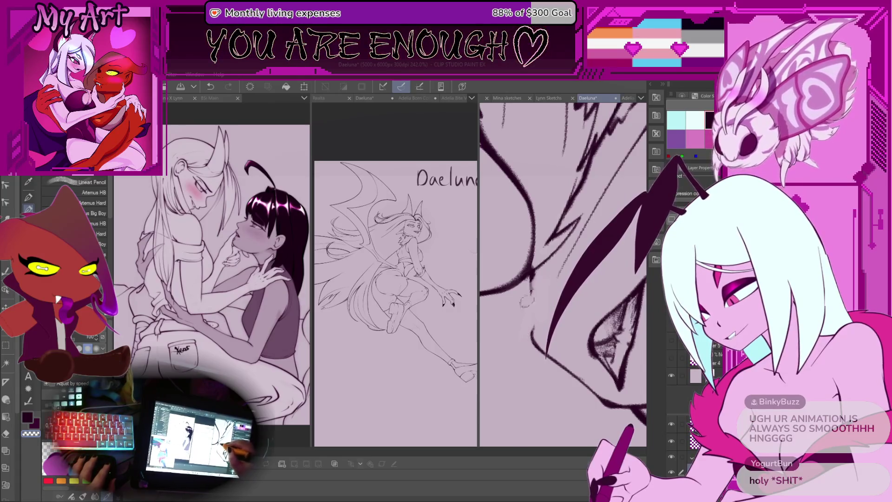
{"action": "key", "text": "ctrl+z"}
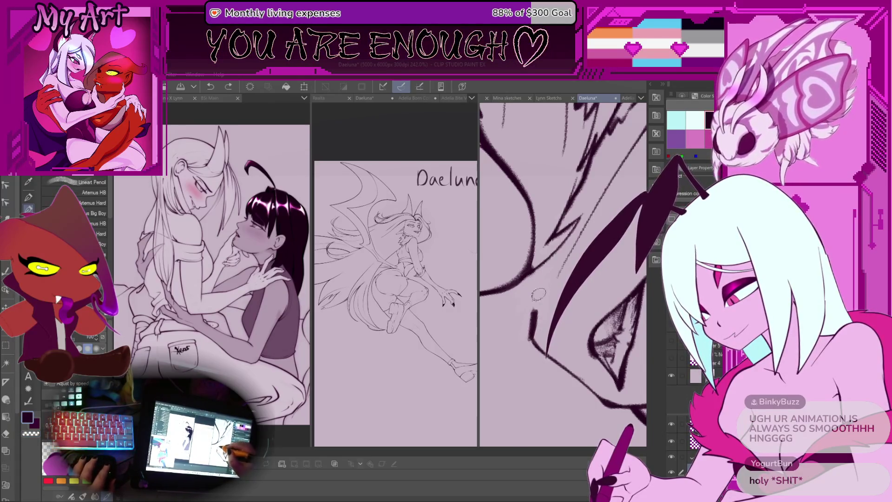
Redraw the line left of the hair several times and try a finishing stroke near the face.
{"action": "left_click_drag", "start_coordinate": [535, 336], "coordinate": [530, 262]}
{"action": "scroll", "coordinate": [522, 278], "scroll_direction": "up", "scroll_amount": 1}
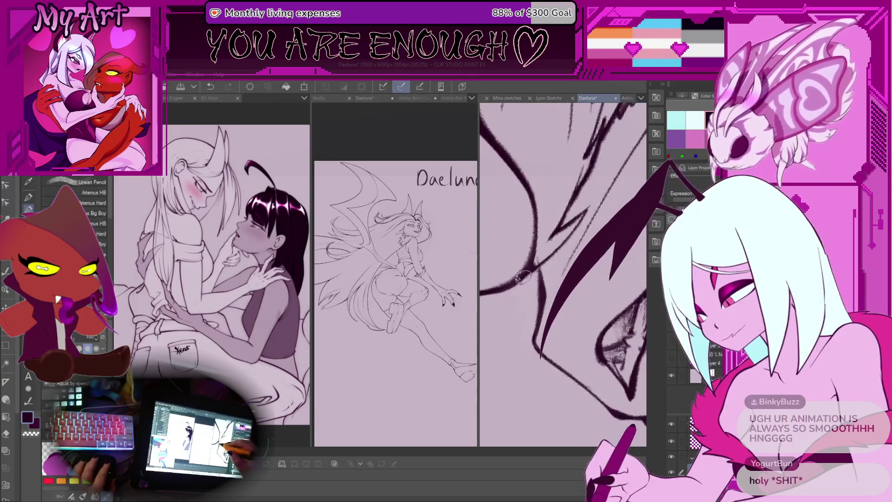
{"action": "key", "text": "ctrl+z"}
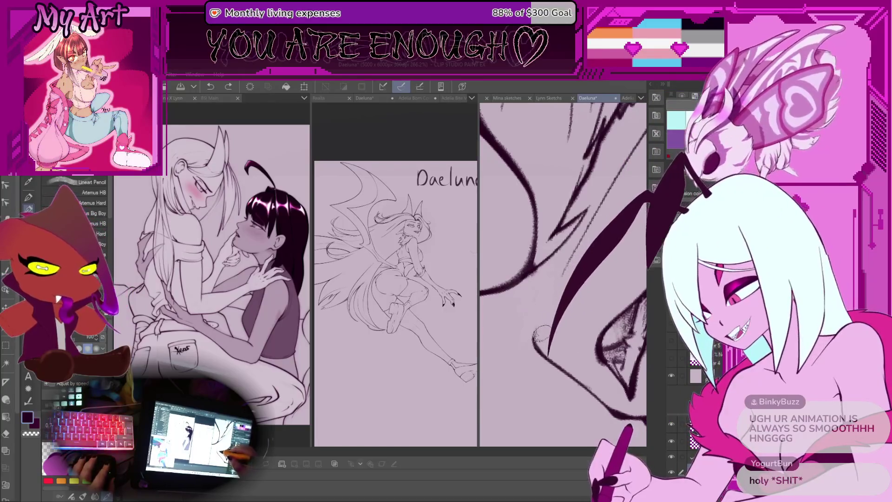
{"action": "mouse_move", "coordinate": [538, 328]}
{"action": "left_mouse_down"}
{"action": "mouse_move", "coordinate": [547, 300]}
{"action": "mouse_move", "coordinate": [540, 274]}
{"action": "left_mouse_up"}
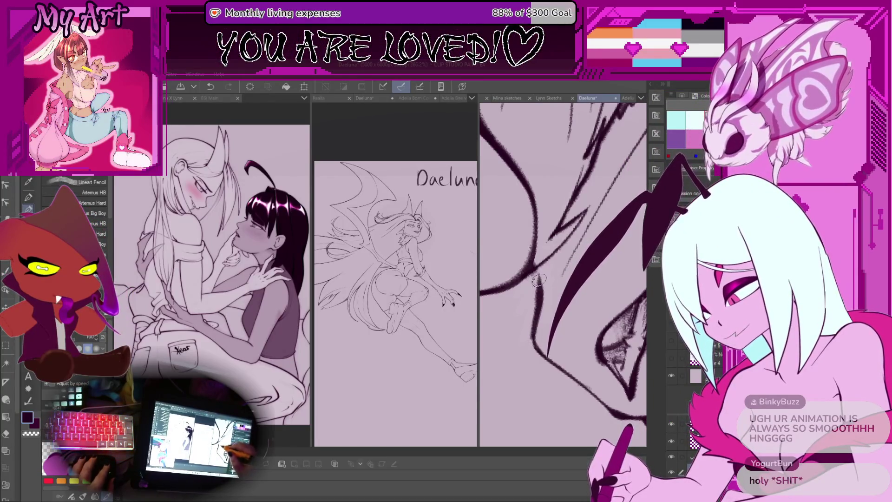
{"action": "left_click_drag", "start_coordinate": [533, 347], "coordinate": [539, 309]}
{"action": "key", "text": "ctrl+z"}
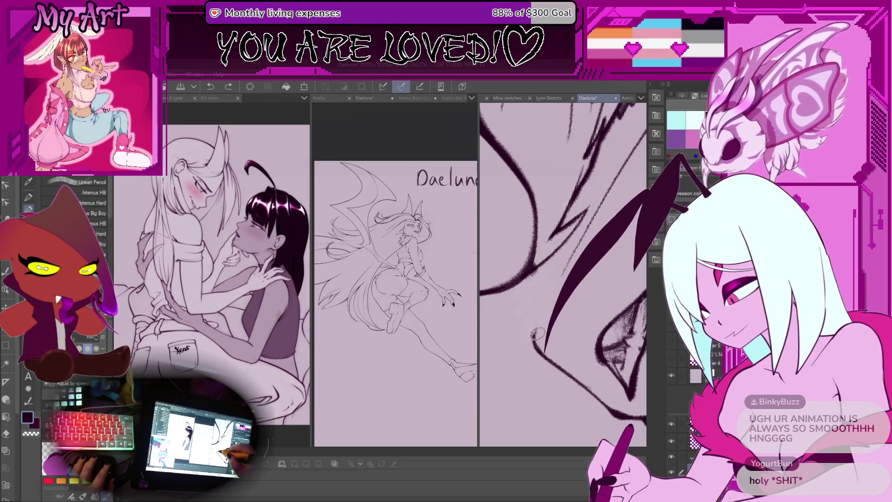
{"action": "left_click_drag", "start_coordinate": [557, 254], "coordinate": [547, 353]}
{"action": "scroll", "coordinate": [562, 279], "scroll_direction": "down", "scroll_amount": 5}
{"action": "scroll", "coordinate": [575, 307], "scroll_direction": "up", "scroll_amount": 5}
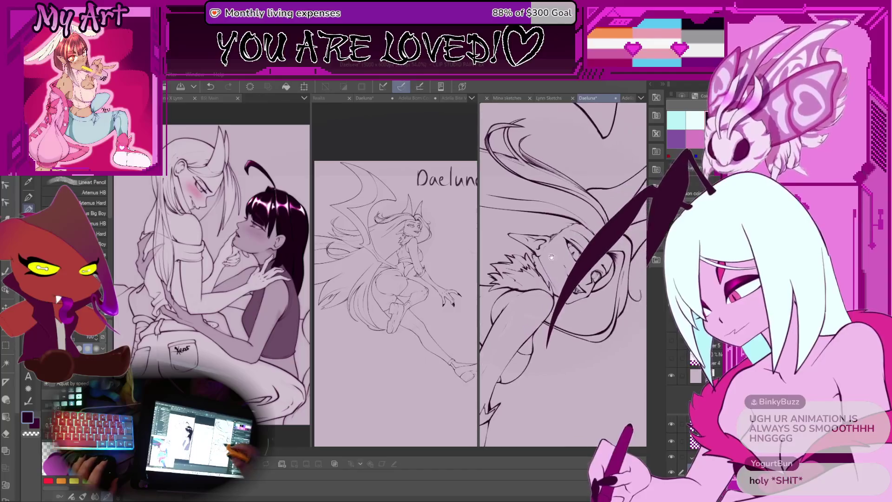
{"action": "scroll", "coordinate": [590, 348], "scroll_direction": "up", "scroll_amount": 5}
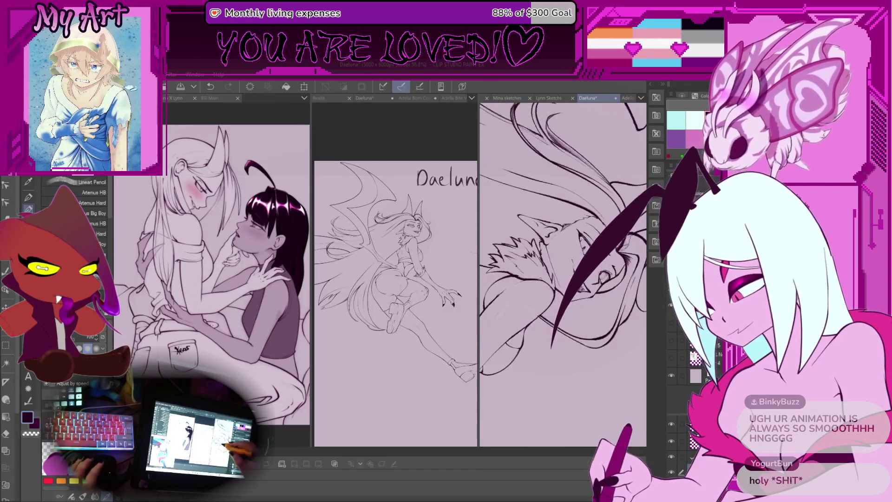
{"action": "scroll", "coordinate": [529, 282], "scroll_direction": "up", "scroll_amount": 3}
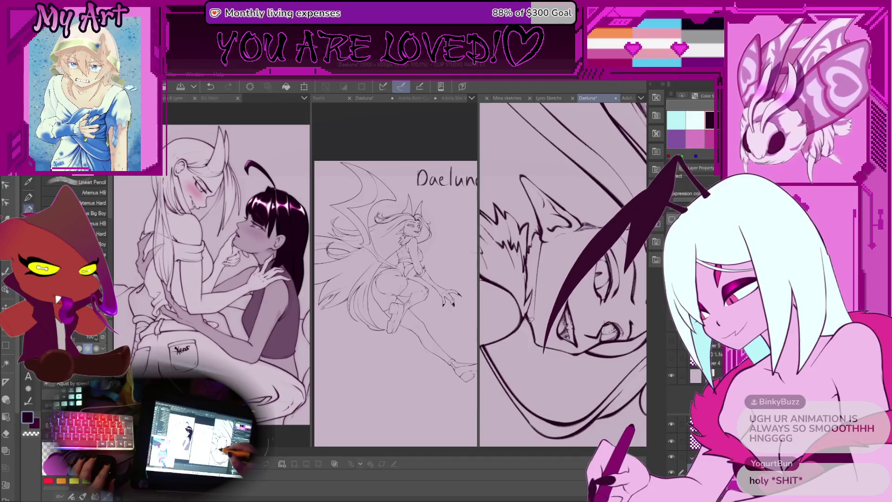
{"action": "scroll", "coordinate": [523, 311], "scroll_direction": "up", "scroll_amount": 2}
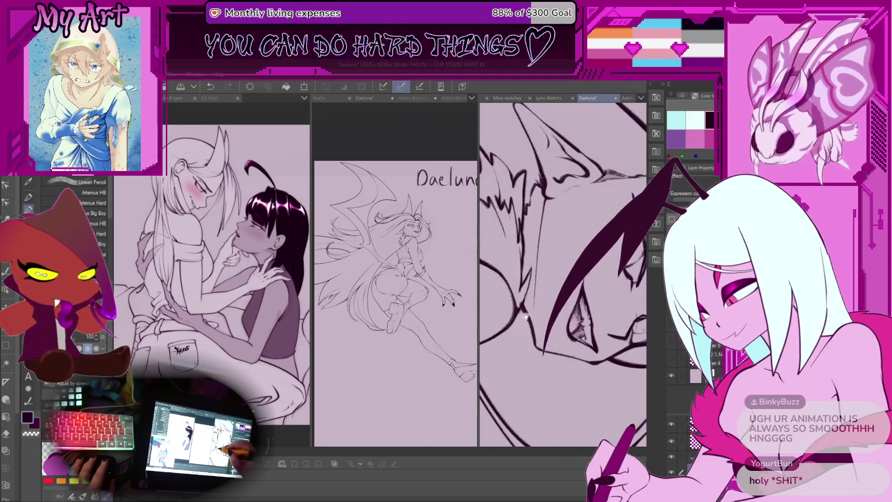
{"action": "key", "text": "ctrl+z"}
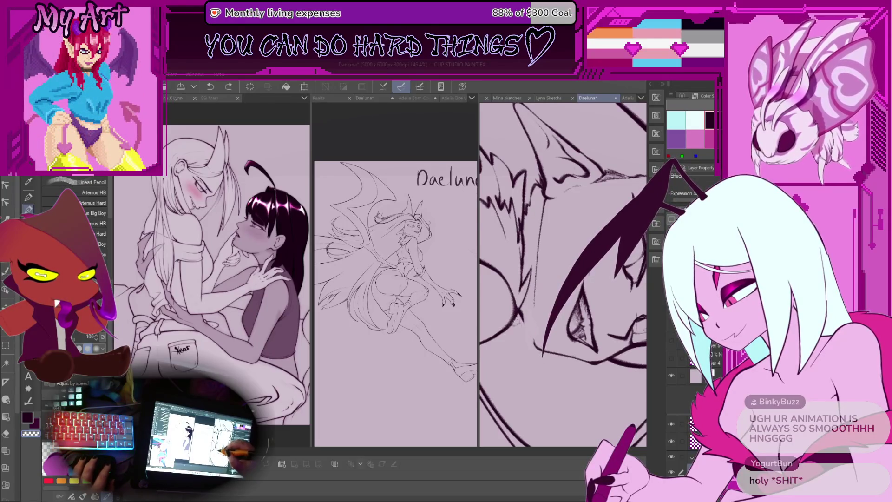
Zoom and pan across the hair close-up and undo the last stroke.
{"action": "scroll", "coordinate": [518, 324], "scroll_direction": "up", "scroll_amount": 3}
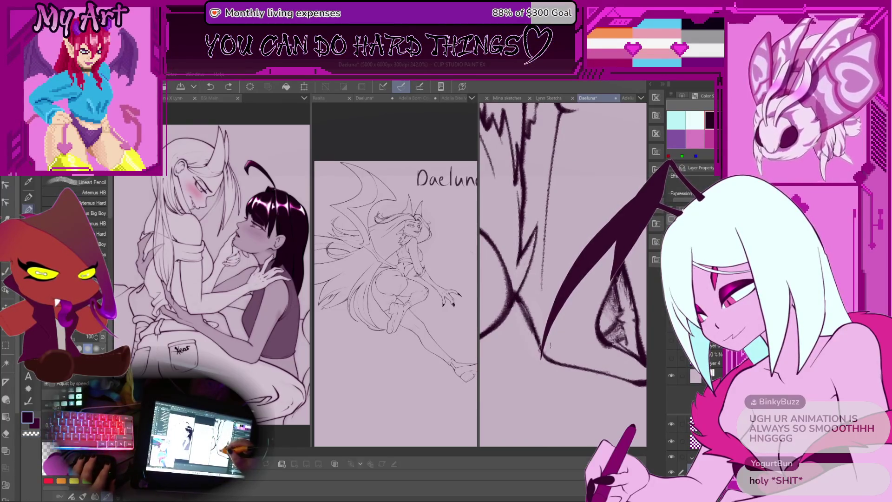
{"action": "scroll", "coordinate": [537, 312], "scroll_direction": "down", "scroll_amount": 3}
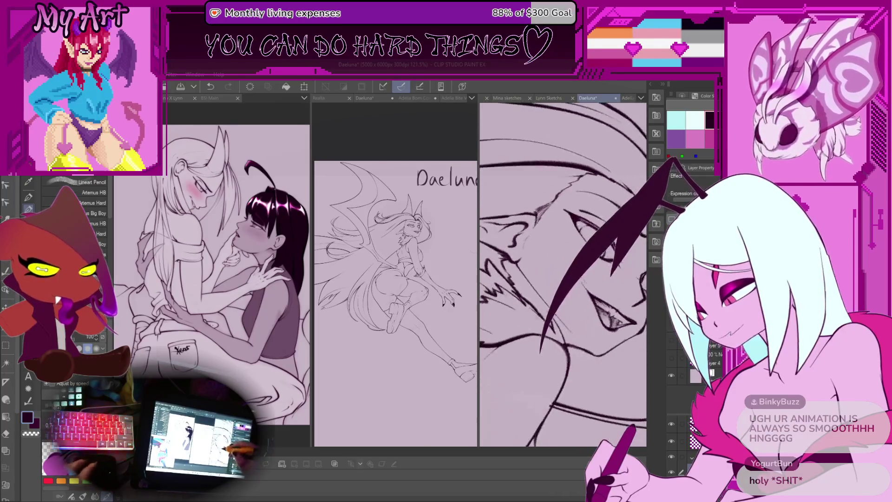
{"action": "scroll", "coordinate": [537, 312], "scroll_direction": "up", "scroll_amount": 3}
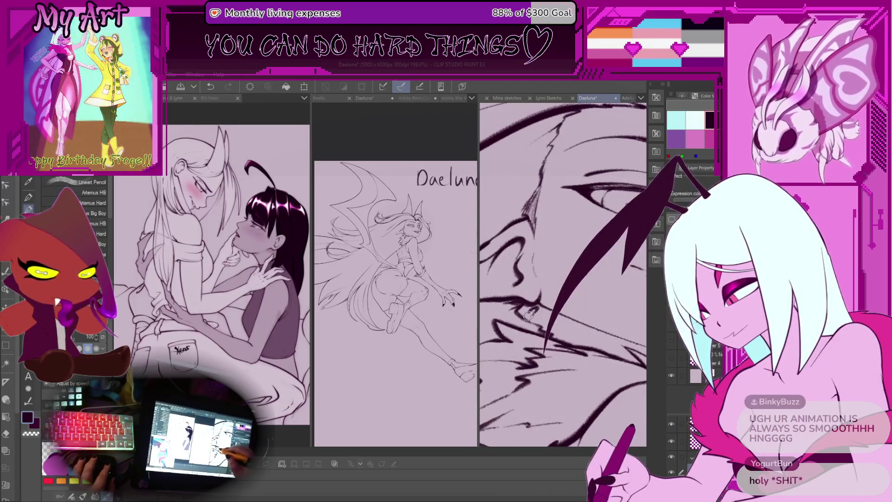
{"action": "scroll", "coordinate": [534, 315], "scroll_direction": "down", "scroll_amount": 3}
{"action": "scroll", "coordinate": [534, 315], "scroll_direction": "up", "scroll_amount": 3}
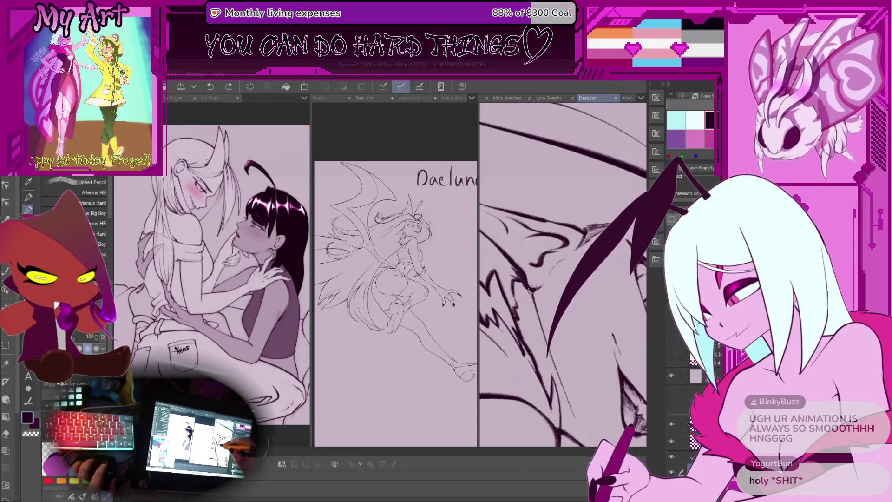
{"action": "scroll", "coordinate": [529, 309], "scroll_direction": "up", "scroll_amount": 3}
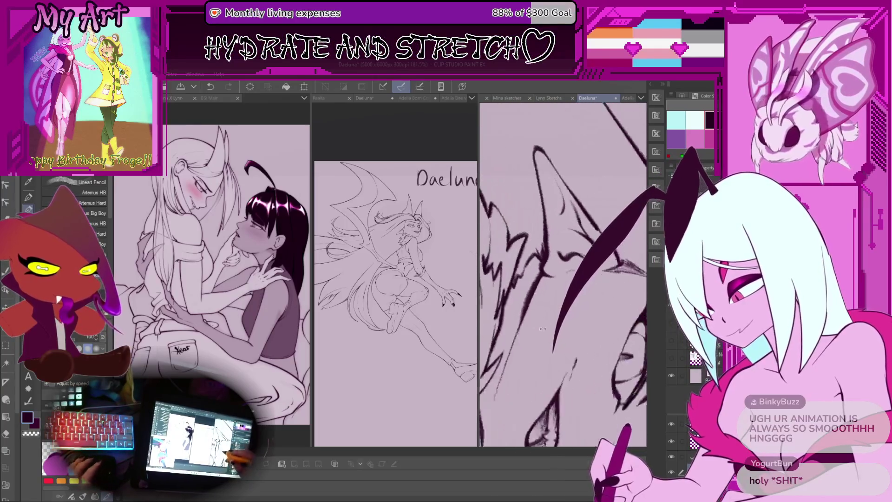
{"action": "mouse_move", "coordinate": [516, 293]}
{"action": "left_mouse_down"}
{"action": "mouse_move", "coordinate": [561, 277]}
{"action": "mouse_move", "coordinate": [598, 210]}
{"action": "left_mouse_up"}
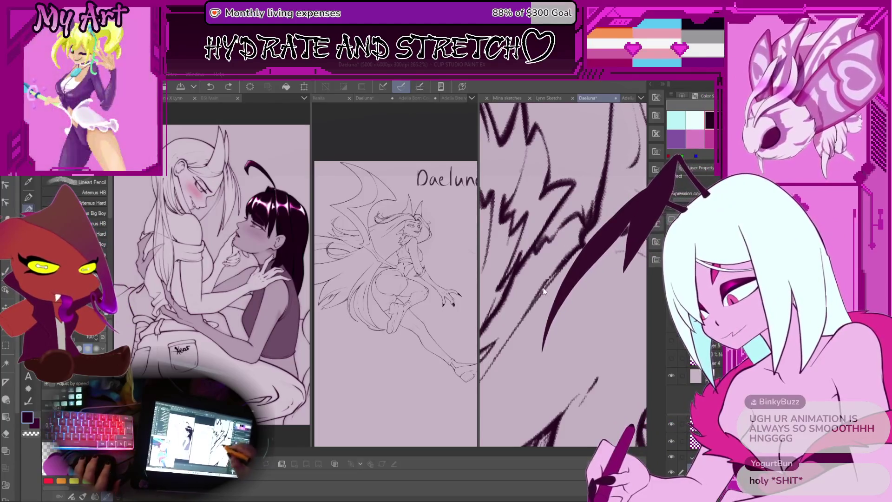
{"action": "key", "text": "ctrl+z"}
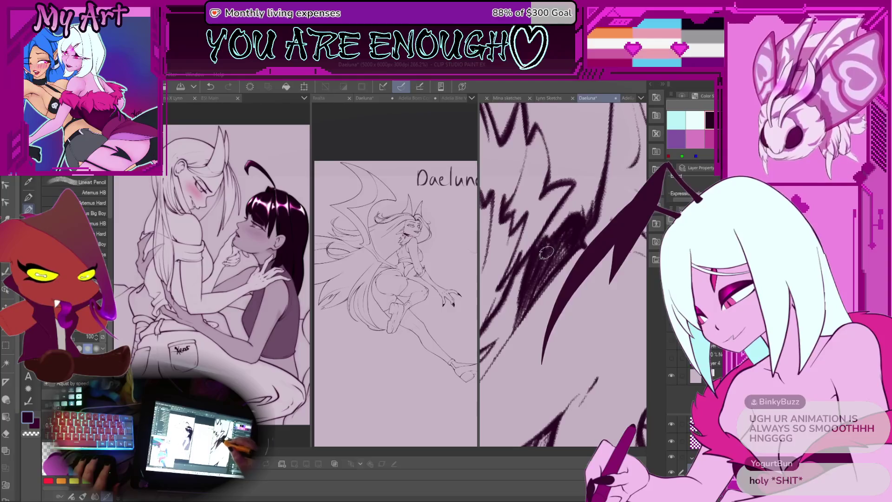
{"action": "scroll", "coordinate": [553, 239], "scroll_direction": "down", "scroll_amount": 10}
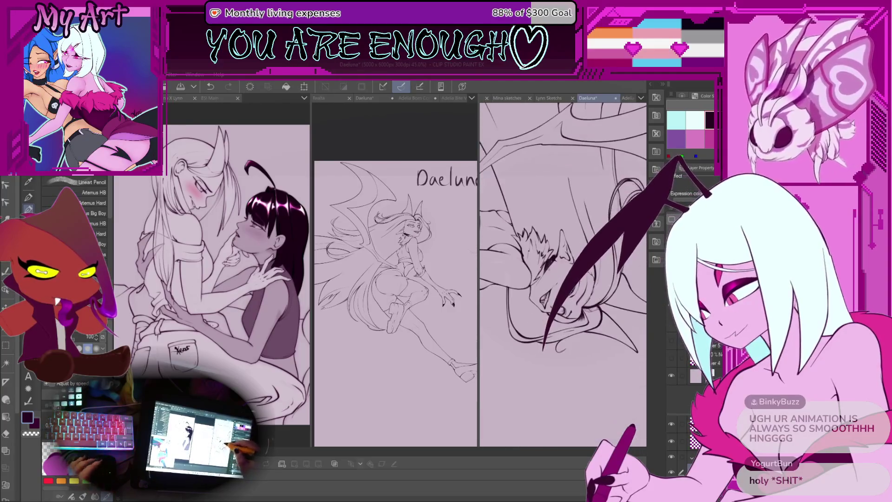
Zoom across the fur beside the face and draw a long hatching stroke.
{"action": "scroll", "coordinate": [543, 279], "scroll_direction": "up", "scroll_amount": 10}
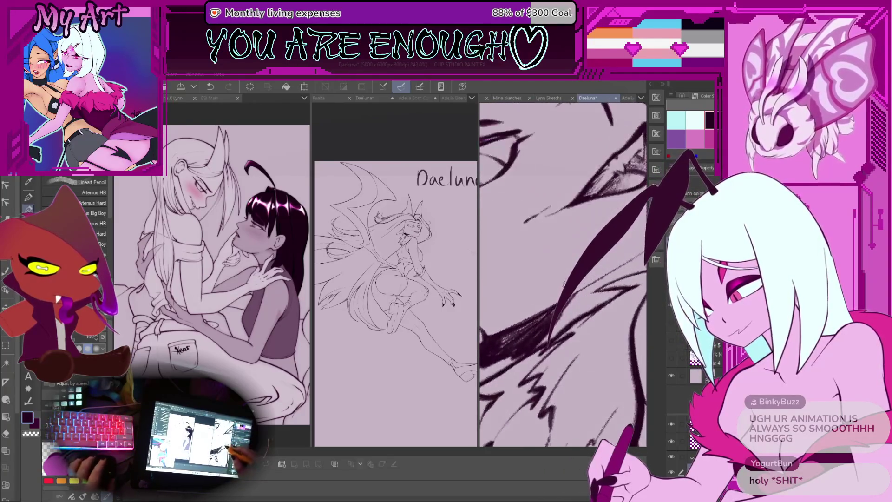
{"action": "scroll", "coordinate": [534, 293], "scroll_direction": "up", "scroll_amount": 2}
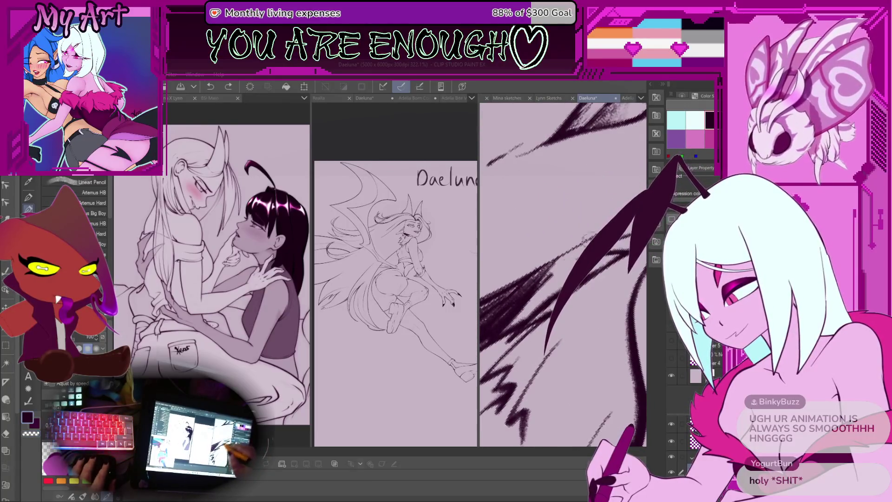
{"action": "left_click_drag", "start_coordinate": [544, 274], "coordinate": [518, 271]}
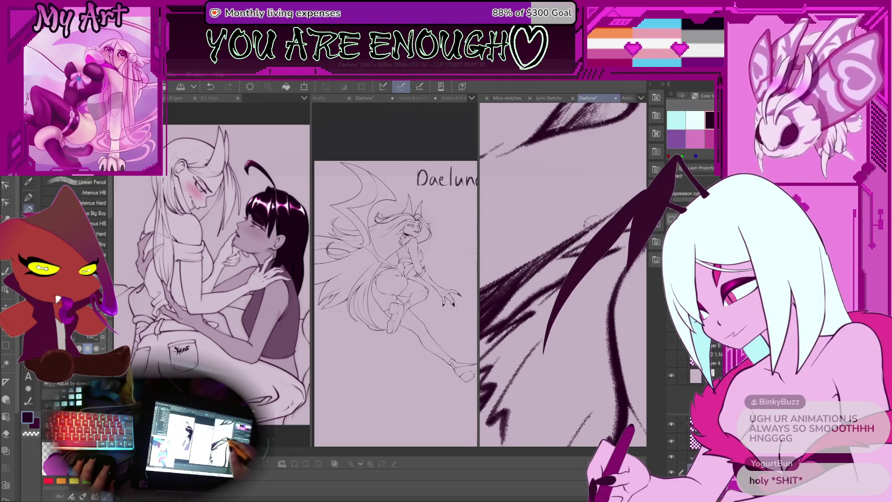
{"action": "scroll", "coordinate": [596, 223], "scroll_direction": "down", "scroll_amount": 5}
{"action": "scroll", "coordinate": [604, 207], "scroll_direction": "up", "scroll_amount": 5}
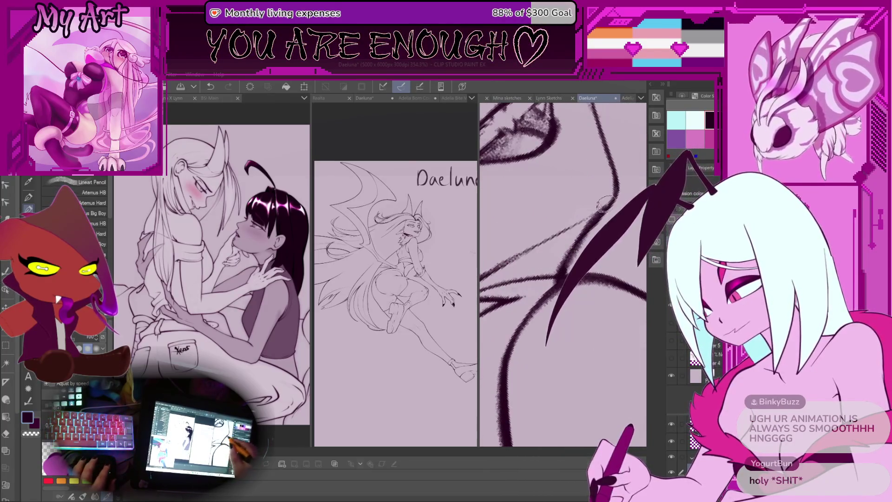
{"action": "left_click_drag", "start_coordinate": [508, 264], "coordinate": [586, 227]}
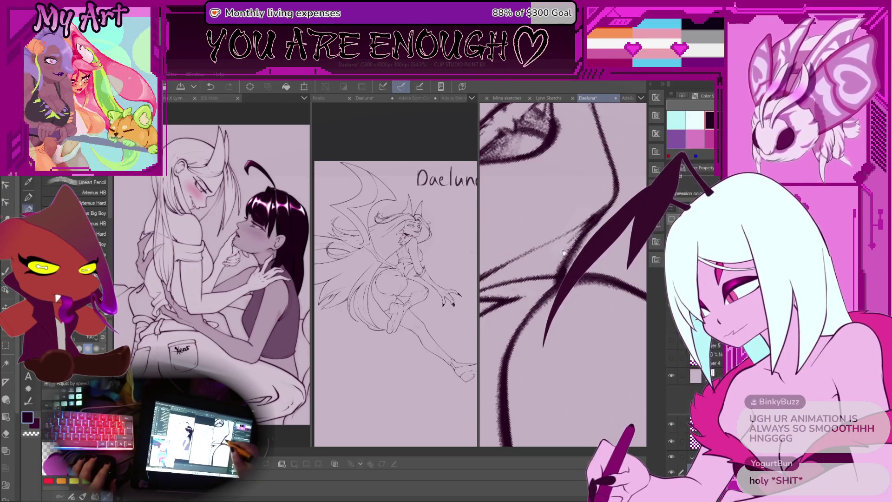
{"action": "scroll", "coordinate": [566, 248], "scroll_direction": "down", "scroll_amount": 3}
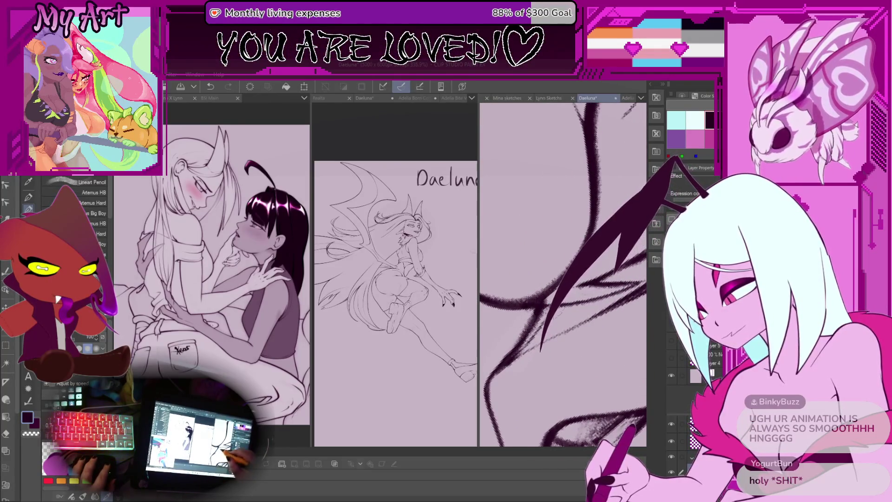
Rotate the canvas to line up the hatching and redraw the long dark fur stroke several times.
{"action": "mouse_move", "coordinate": [557, 316]}
{"action": "left_mouse_down"}
{"action": "mouse_move", "coordinate": [527, 264]}
{"action": "mouse_move", "coordinate": [515, 297]}
{"action": "mouse_move", "coordinate": [539, 256]}
{"action": "mouse_move", "coordinate": [523, 297]}
{"action": "mouse_move", "coordinate": [571, 260]}
{"action": "mouse_move", "coordinate": [553, 279]}
{"action": "mouse_move", "coordinate": [568, 260]}
{"action": "mouse_move", "coordinate": [560, 267]}
{"action": "left_mouse_up"}
{"action": "left_click_drag", "start_coordinate": [518, 304], "coordinate": [537, 264]}
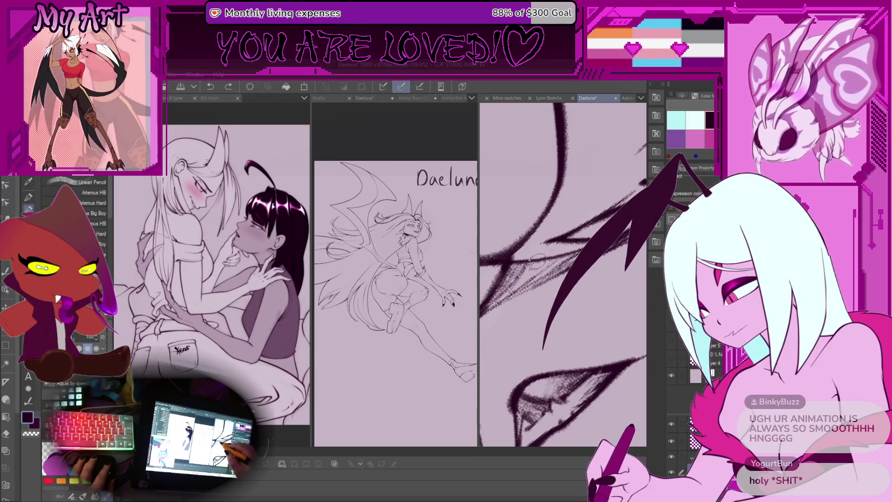
{"action": "left_click_drag", "start_coordinate": [536, 262], "coordinate": [576, 283]}
{"action": "left_click_drag", "start_coordinate": [539, 344], "coordinate": [617, 237]}
{"action": "key", "text": "ctrl+z"}
{"action": "left_click_drag", "start_coordinate": [541, 349], "coordinate": [622, 234]}
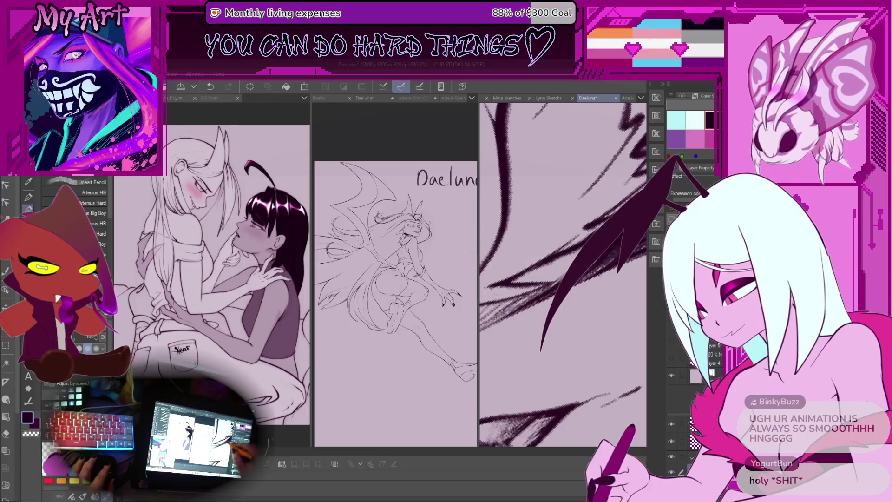
{"action": "left_click_drag", "start_coordinate": [541, 352], "coordinate": [620, 237]}
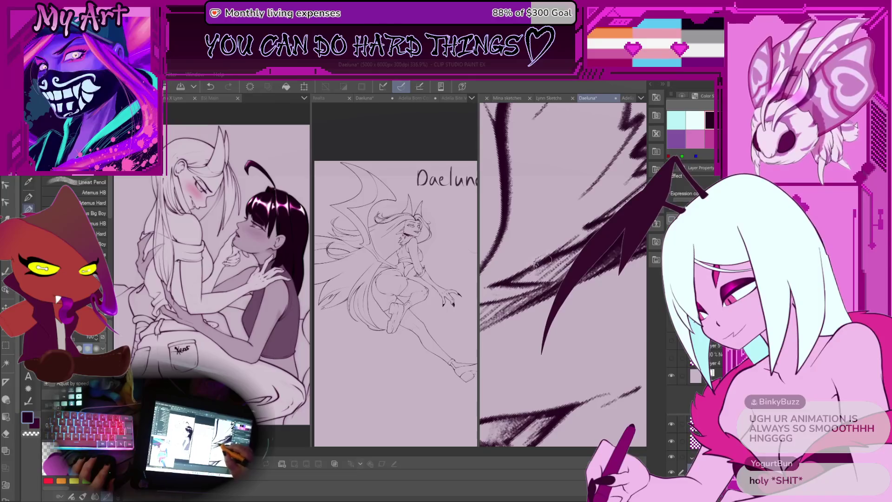
{"action": "key", "text": "ctrl+z"}
{"action": "left_click_drag", "start_coordinate": [544, 346], "coordinate": [623, 232]}
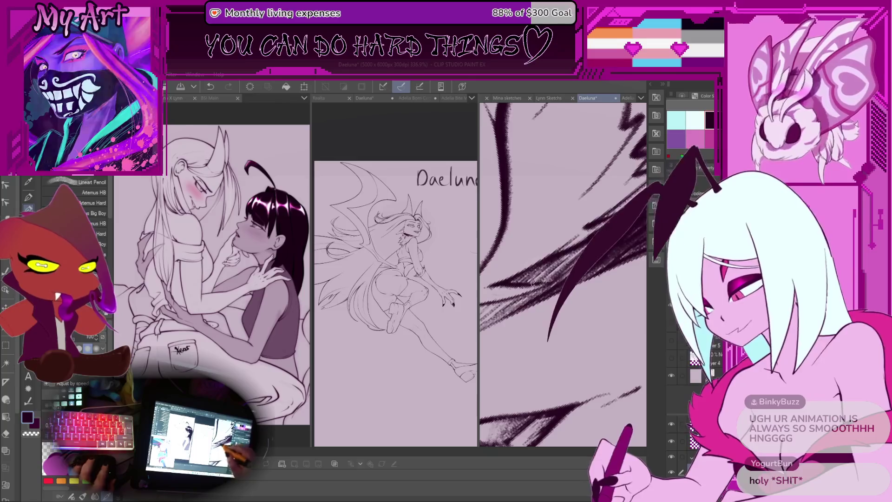
{"action": "scroll", "coordinate": [552, 276], "scroll_direction": "down", "scroll_amount": 5}
{"action": "scroll", "coordinate": [602, 283], "scroll_direction": "down", "scroll_amount": 5}
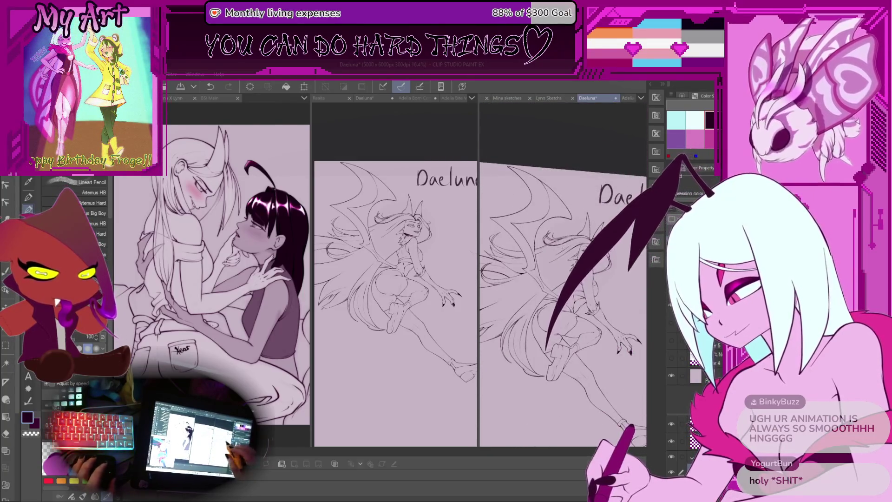
{"action": "scroll", "coordinate": [602, 283], "scroll_direction": "up", "scroll_amount": 2}
{"action": "scroll", "coordinate": [562, 274], "scroll_direction": "up", "scroll_amount": 2}
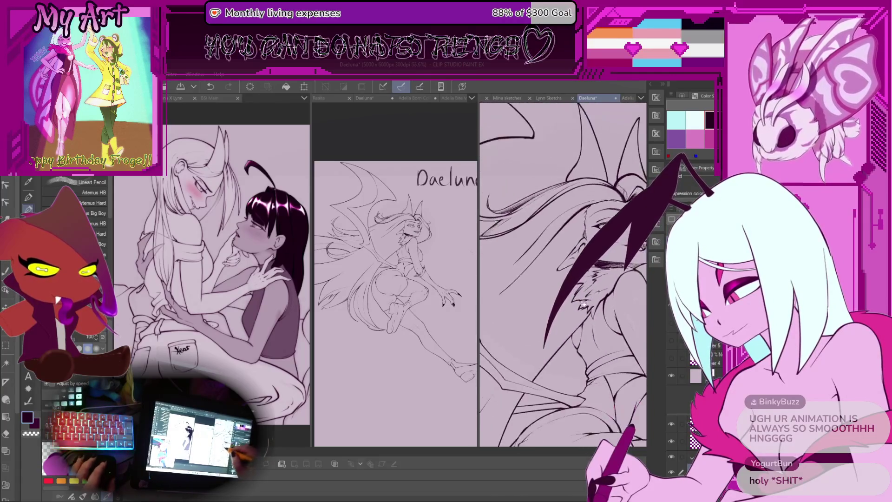
{"action": "scroll", "coordinate": [555, 277], "scroll_direction": "up", "scroll_amount": 1}
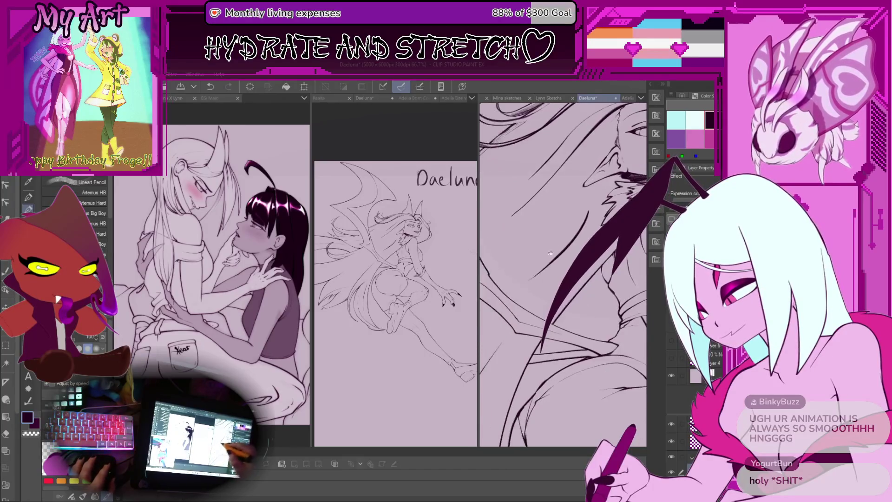
{"action": "mouse_move", "coordinate": [528, 289]}
{"action": "left_mouse_down"}
{"action": "mouse_move", "coordinate": [536, 269]}
{"action": "mouse_move", "coordinate": [580, 226]}
{"action": "mouse_move", "coordinate": [545, 244]}
{"action": "mouse_move", "coordinate": [516, 226]}
{"action": "left_mouse_up"}
{"action": "mouse_move", "coordinate": [566, 238]}
{"action": "left_mouse_down"}
{"action": "mouse_move", "coordinate": [545, 239]}
{"action": "mouse_move", "coordinate": [573, 242]}
{"action": "left_mouse_up"}
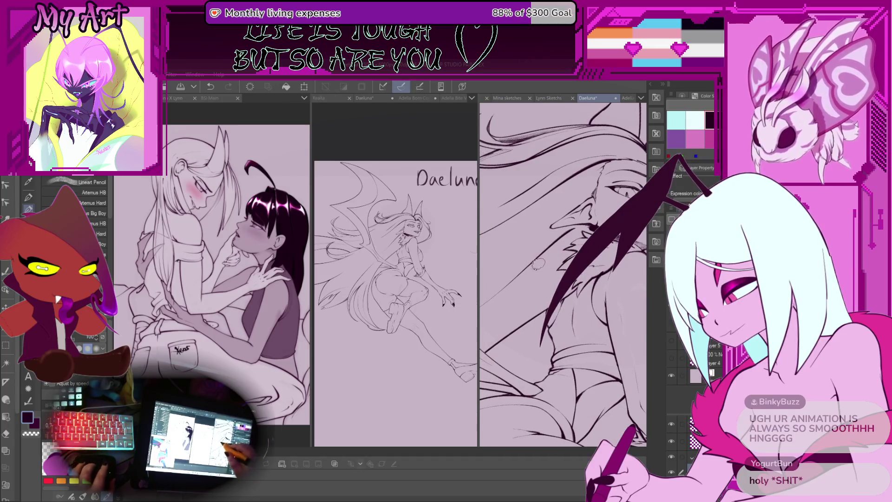
{"action": "scroll", "coordinate": [538, 263], "scroll_direction": "down", "scroll_amount": 10}
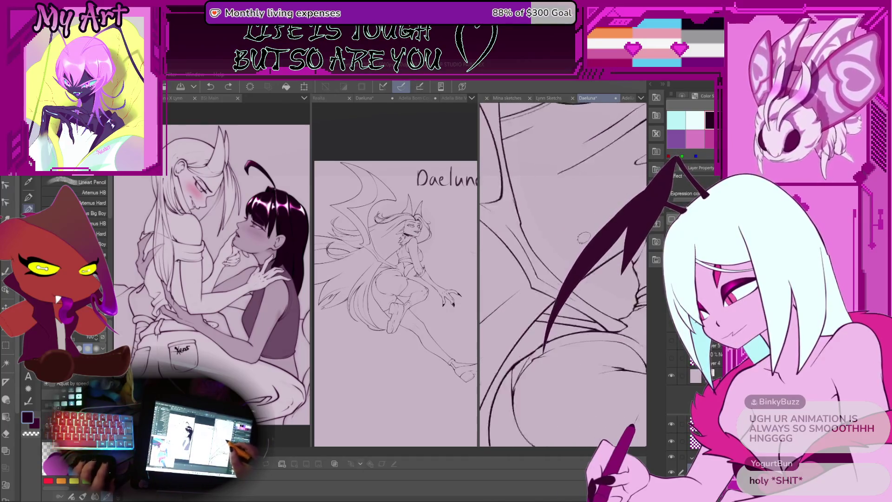
{"action": "scroll", "coordinate": [582, 239], "scroll_direction": "up", "scroll_amount": 10}
Auto Select the enclosed hair region of Daeluna.
{"action": "key", "text": "w"}
{"action": "left_click", "coordinate": [533, 275]}
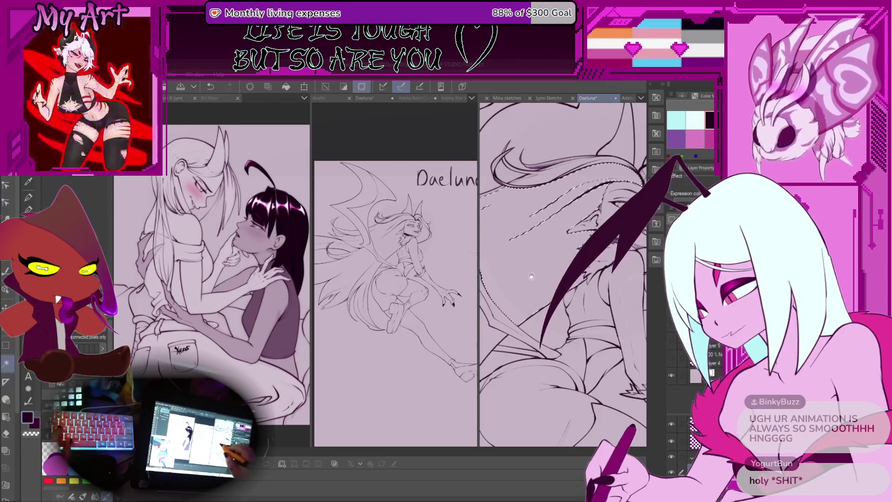
{"action": "left_click_drag", "start_coordinate": [533, 275], "coordinate": [554, 254]}
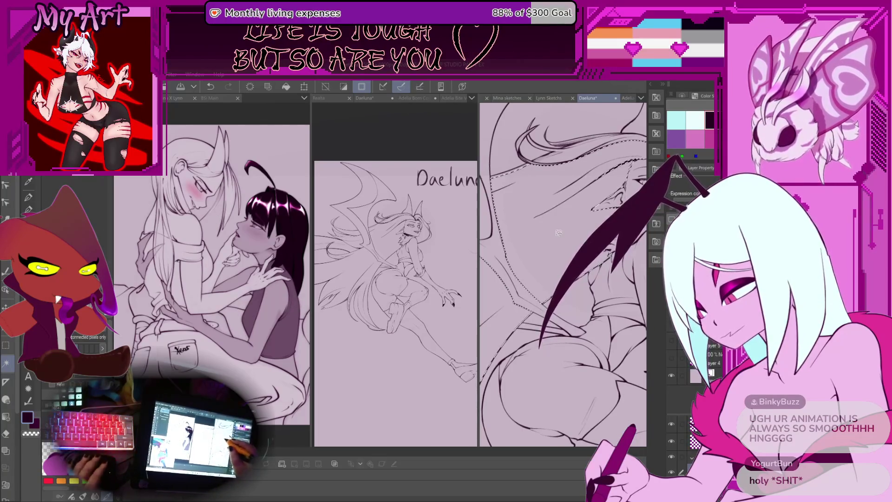
Return to the pen and rotate the canvas to inspect the hair selection edges.
{"action": "key", "text": "p"}
{"action": "scroll", "coordinate": [558, 233], "scroll_direction": "up", "scroll_amount": 2}
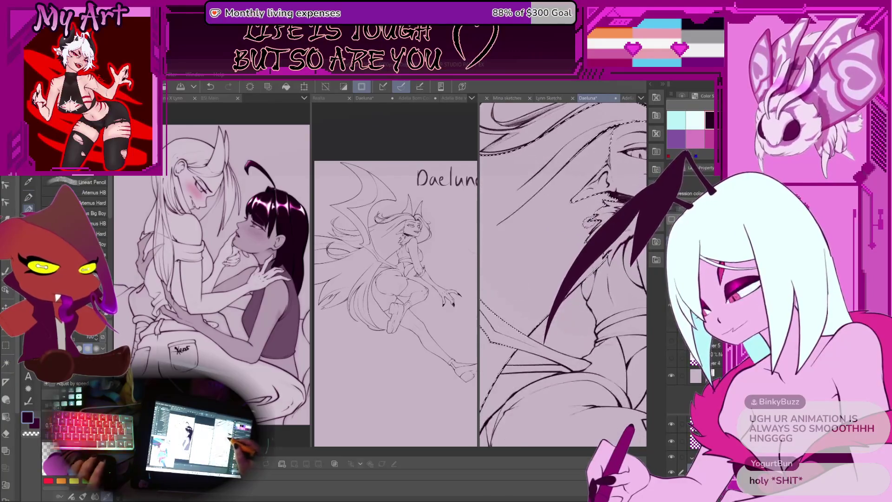
{"action": "mouse_move", "coordinate": [537, 249]}
{"action": "left_mouse_down"}
{"action": "mouse_move", "coordinate": [538, 286]}
{"action": "mouse_move", "coordinate": [538, 242]}
{"action": "mouse_move", "coordinate": [519, 256]}
{"action": "left_mouse_up"}
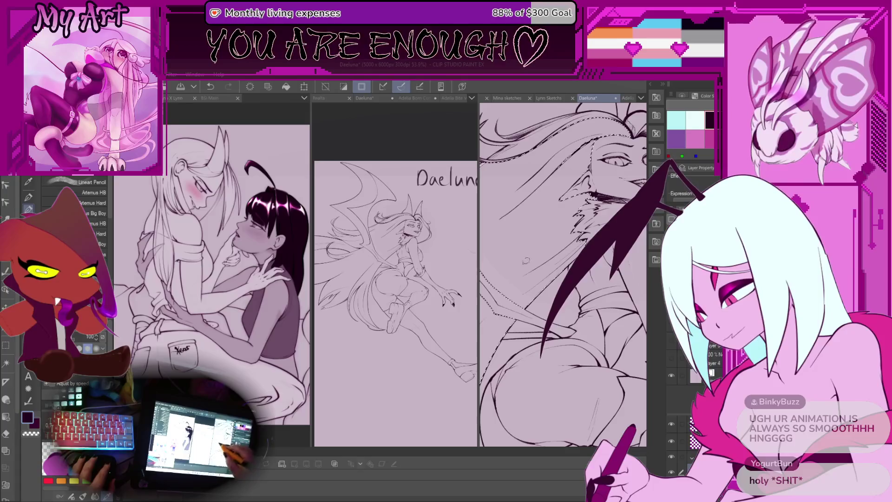
{"action": "left_click_drag", "start_coordinate": [585, 221], "coordinate": [585, 238]}
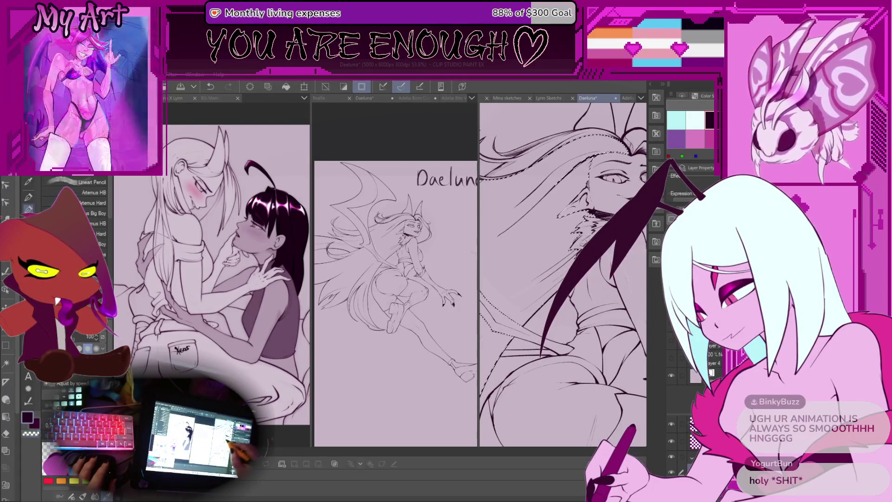
{"action": "scroll", "coordinate": [539, 282], "scroll_direction": "up", "scroll_amount": 4}
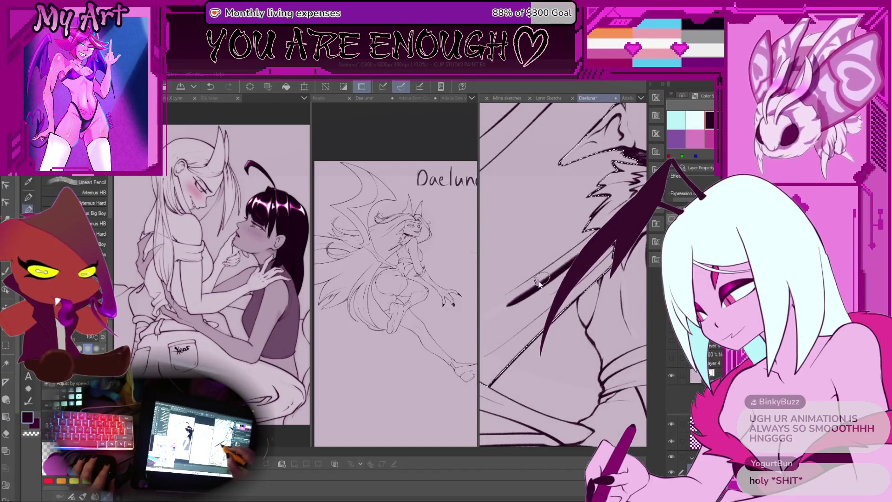
{"action": "left_click_drag", "start_coordinate": [513, 275], "coordinate": [544, 240]}
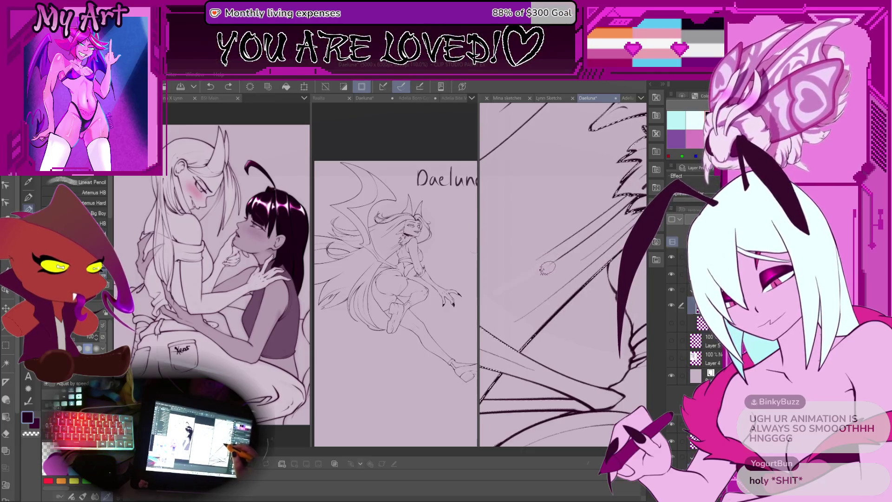
{"action": "mouse_move", "coordinate": [550, 258]}
{"action": "left_mouse_down"}
{"action": "mouse_move", "coordinate": [557, 278]}
{"action": "mouse_move", "coordinate": [586, 282]}
{"action": "left_mouse_up"}
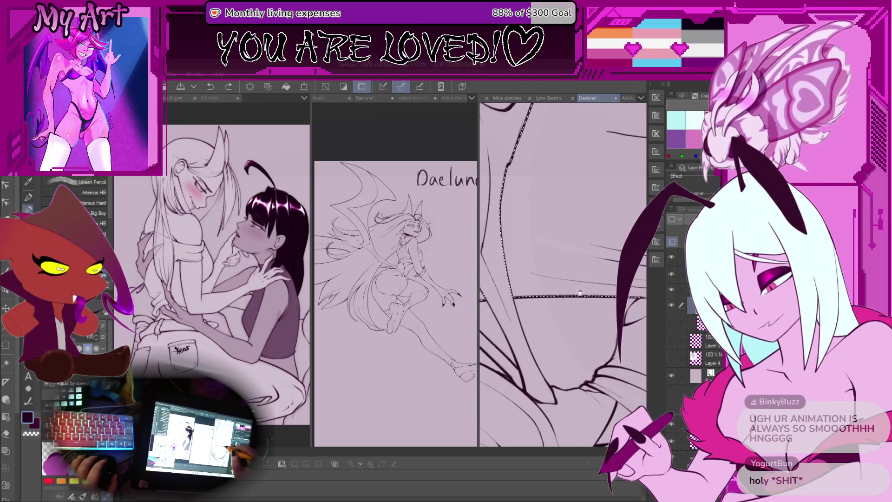
{"action": "mouse_move", "coordinate": [576, 295]}
{"action": "left_mouse_down"}
{"action": "mouse_move", "coordinate": [594, 347]}
{"action": "mouse_move", "coordinate": [535, 181]}
{"action": "left_mouse_up"}
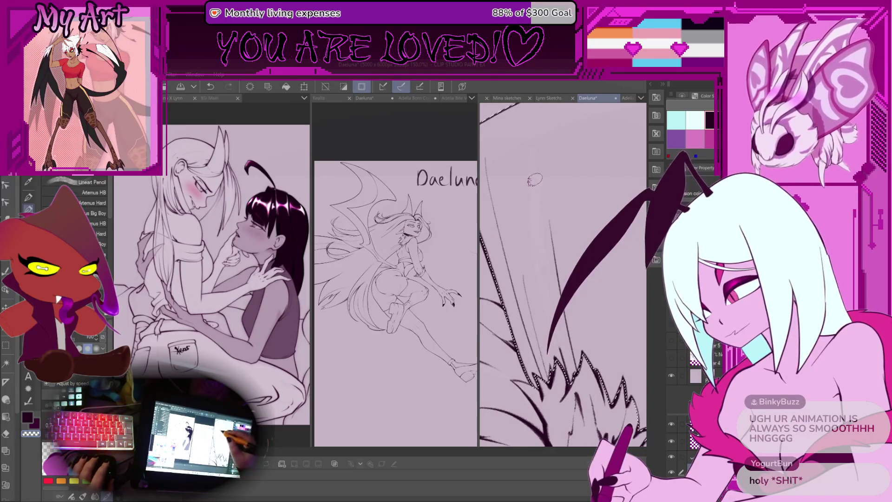
{"action": "left_click_drag", "start_coordinate": [559, 167], "coordinate": [514, 317]}
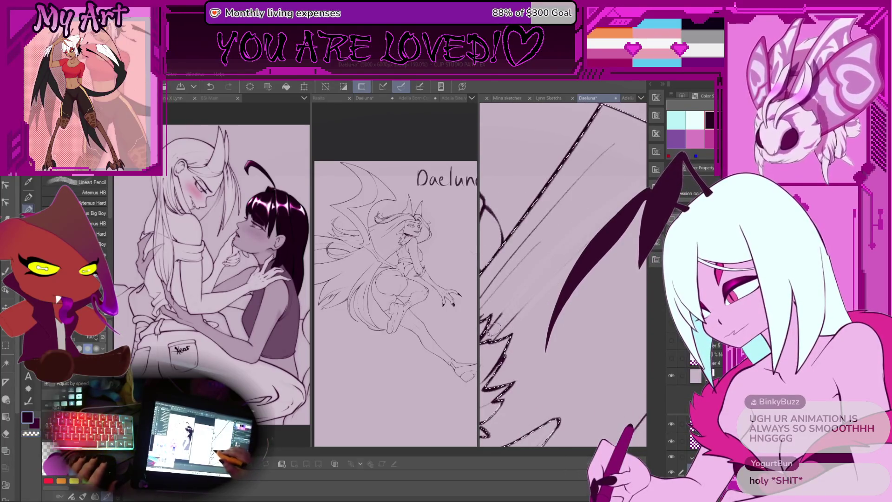
{"action": "mouse_move", "coordinate": [565, 245]}
{"action": "left_mouse_down"}
{"action": "mouse_move", "coordinate": [514, 277]}
{"action": "mouse_move", "coordinate": [525, 299]}
{"action": "left_mouse_up"}
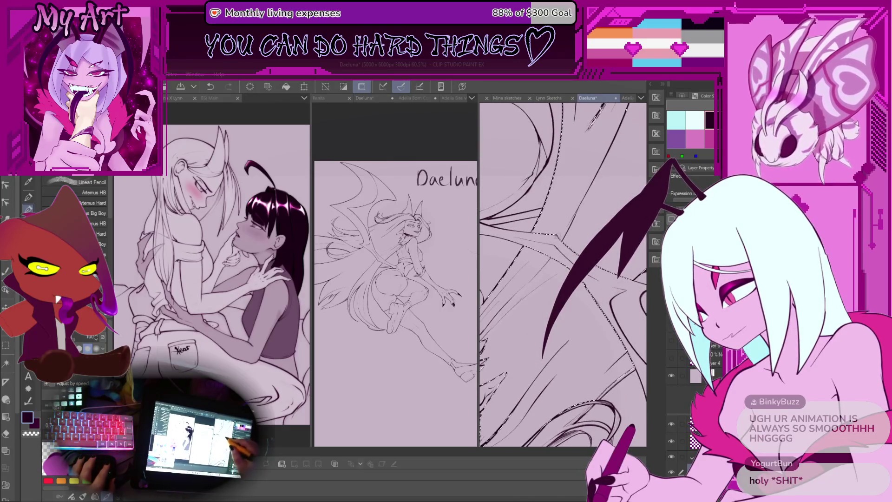
{"action": "mouse_move", "coordinate": [614, 135]}
{"action": "left_mouse_down"}
{"action": "mouse_move", "coordinate": [508, 315]}
{"action": "mouse_move", "coordinate": [612, 275]}
{"action": "mouse_move", "coordinate": [541, 297]}
{"action": "mouse_move", "coordinate": [535, 283]}
{"action": "mouse_move", "coordinate": [518, 307]}
{"action": "left_mouse_up"}
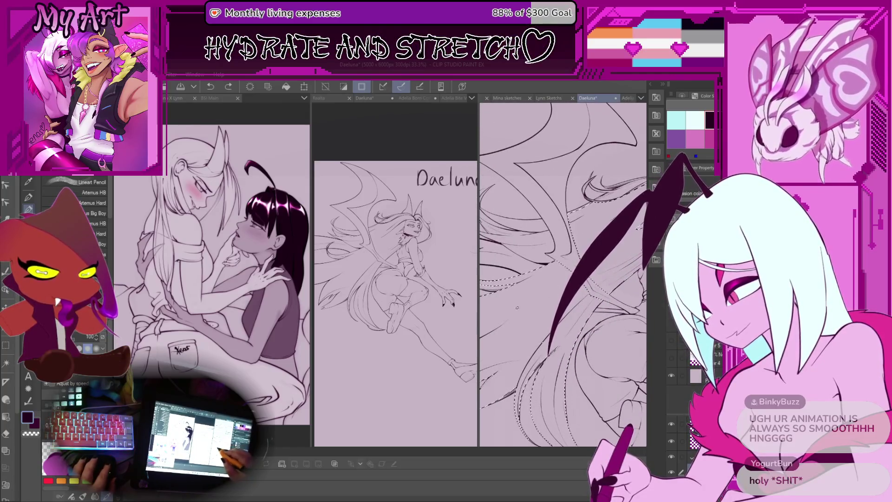
{"action": "scroll", "coordinate": [567, 266], "scroll_direction": "up", "scroll_amount": 3}
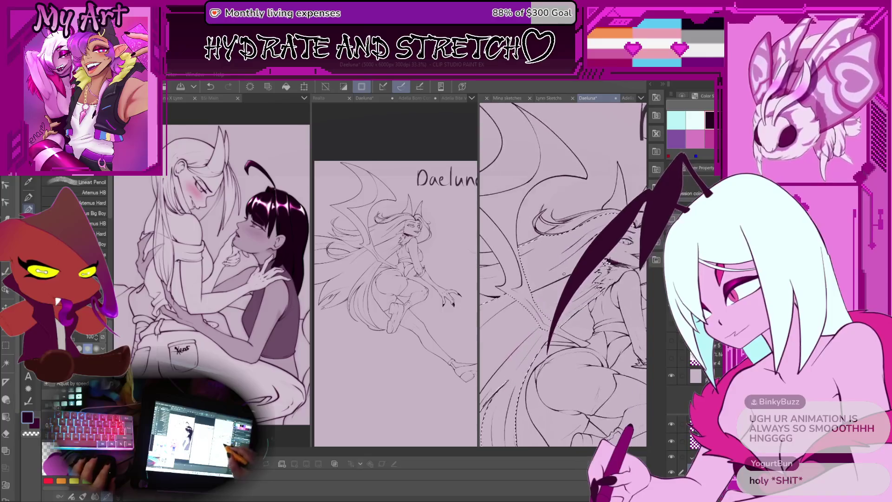
Undo two stray strokes on the wing feathers.
{"action": "scroll", "coordinate": [568, 266], "scroll_direction": "down", "scroll_amount": 2}
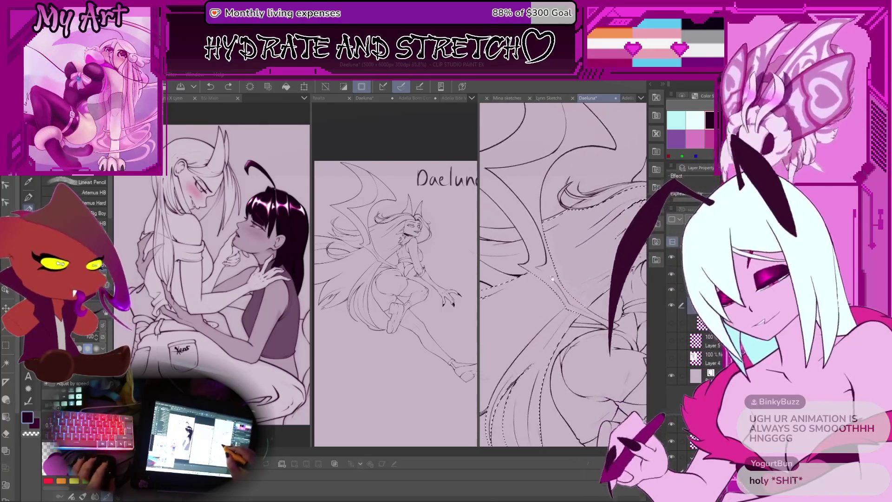
{"action": "scroll", "coordinate": [541, 286], "scroll_direction": "down", "scroll_amount": 1}
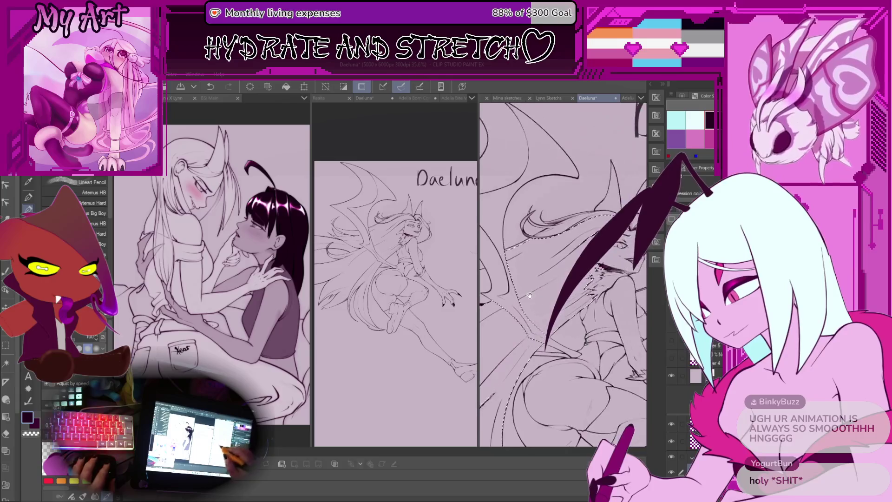
{"action": "scroll", "coordinate": [516, 292], "scroll_direction": "up", "scroll_amount": 2}
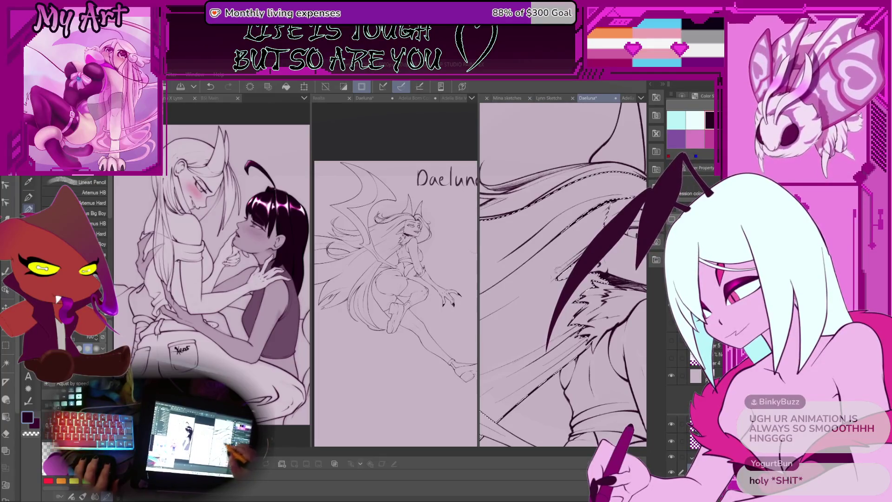
{"action": "scroll", "coordinate": [563, 274], "scroll_direction": "up", "scroll_amount": 1}
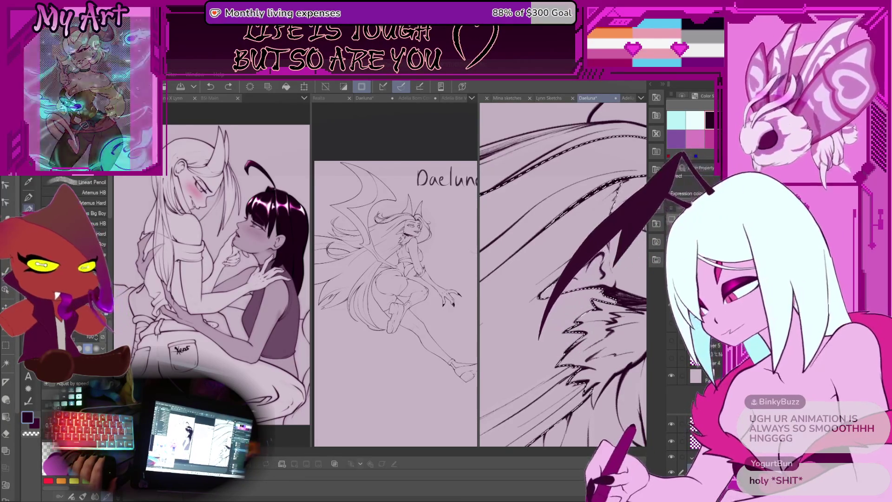
{"action": "left_click_drag", "start_coordinate": [568, 279], "coordinate": [533, 246]}
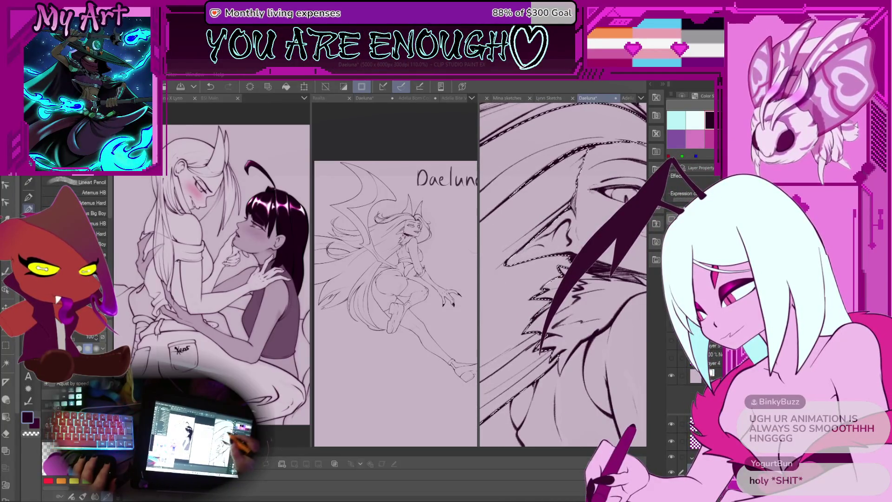
{"action": "mouse_move", "coordinate": [562, 209]}
{"action": "left_mouse_down"}
{"action": "mouse_move", "coordinate": [562, 325]}
{"action": "mouse_move", "coordinate": [580, 260]}
{"action": "mouse_move", "coordinate": [571, 251]}
{"action": "left_mouse_up"}
{"action": "scroll", "coordinate": [562, 274], "scroll_direction": "down", "scroll_amount": 2}
{"action": "key", "text": "ctrl+z"}
{"action": "mouse_move", "coordinate": [581, 209]}
{"action": "left_mouse_down"}
{"action": "mouse_move", "coordinate": [604, 232]}
{"action": "mouse_move", "coordinate": [590, 218]}
{"action": "left_mouse_up"}
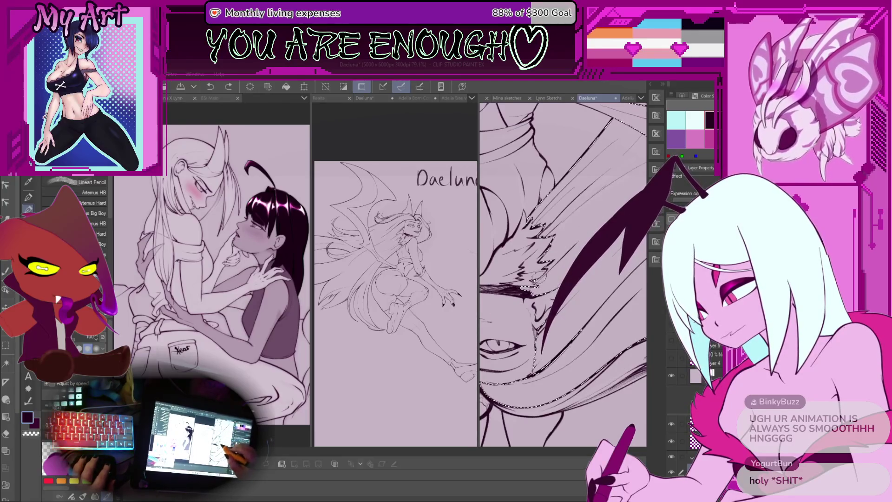
{"action": "key", "text": "ctrl+z"}
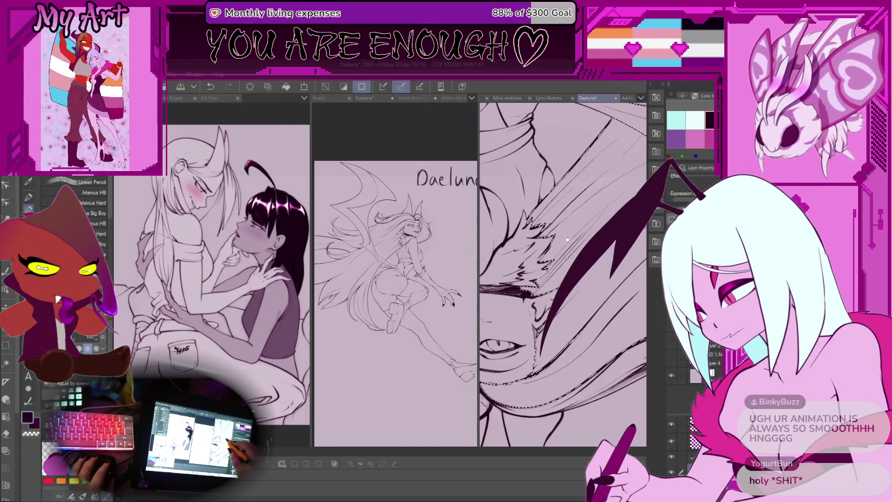
{"action": "left_click_drag", "start_coordinate": [572, 234], "coordinate": [564, 249]}
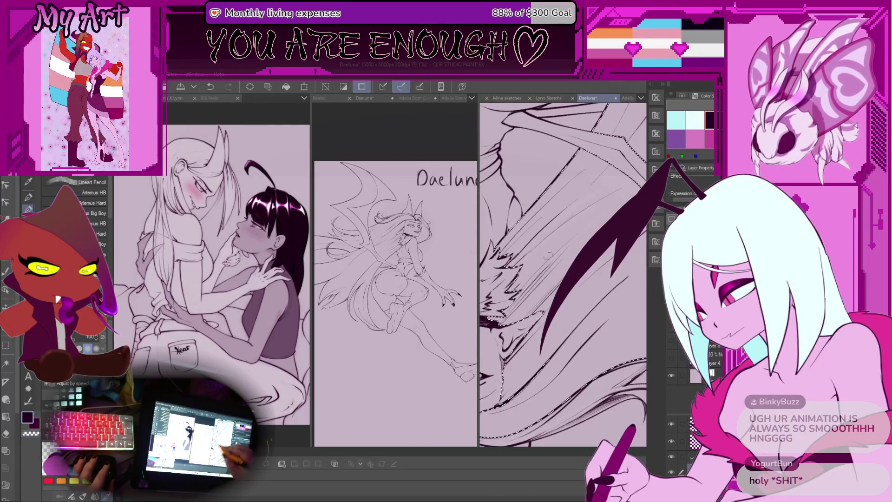
{"action": "scroll", "coordinate": [563, 274], "scroll_direction": "down", "scroll_amount": 5}
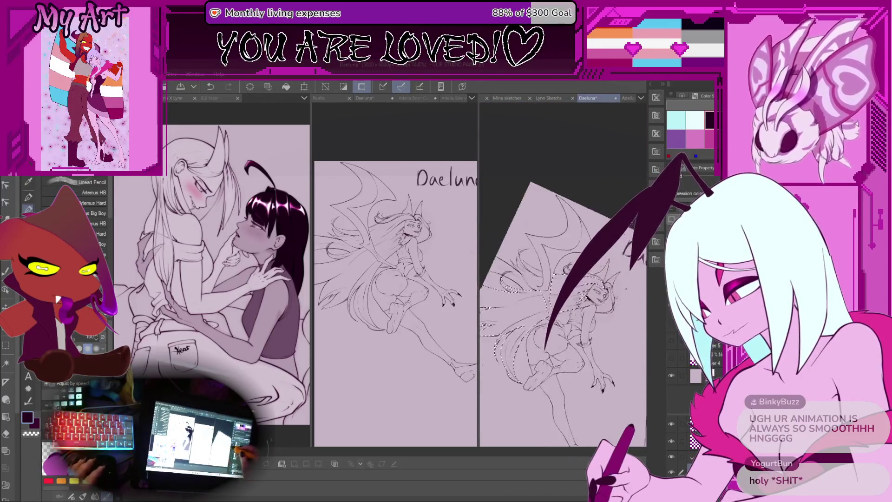
{"action": "scroll", "coordinate": [563, 274], "scroll_direction": "up", "scroll_amount": 5}
Auto Select the area around Daeluna's face.
{"action": "key", "text": "w"}
{"action": "left_click", "coordinate": [595, 302]}
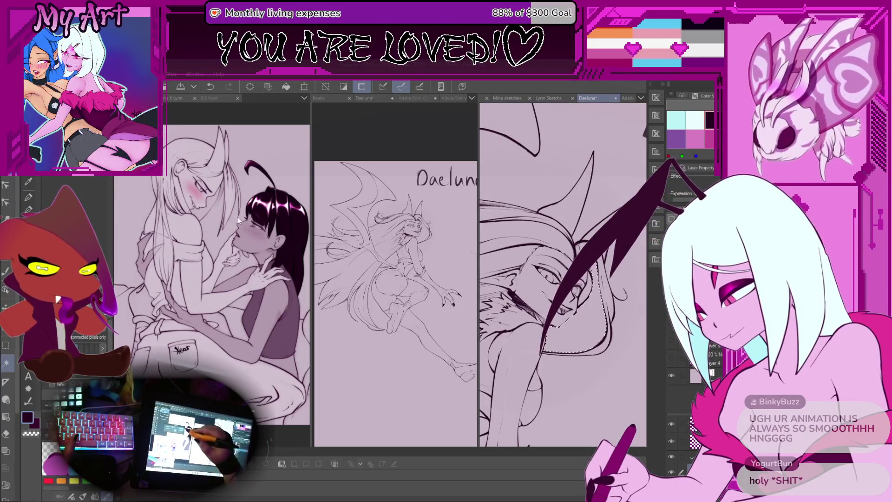
{"action": "key", "text": "minus"}
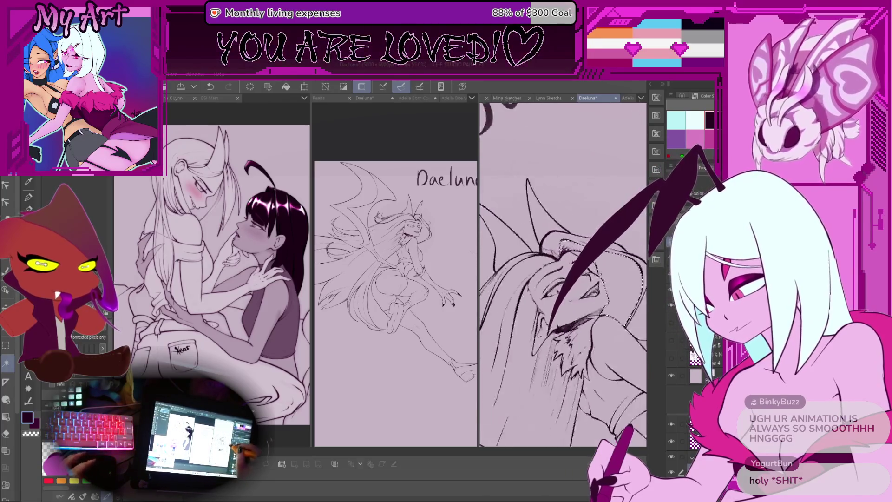
{"action": "key", "text": "p"}
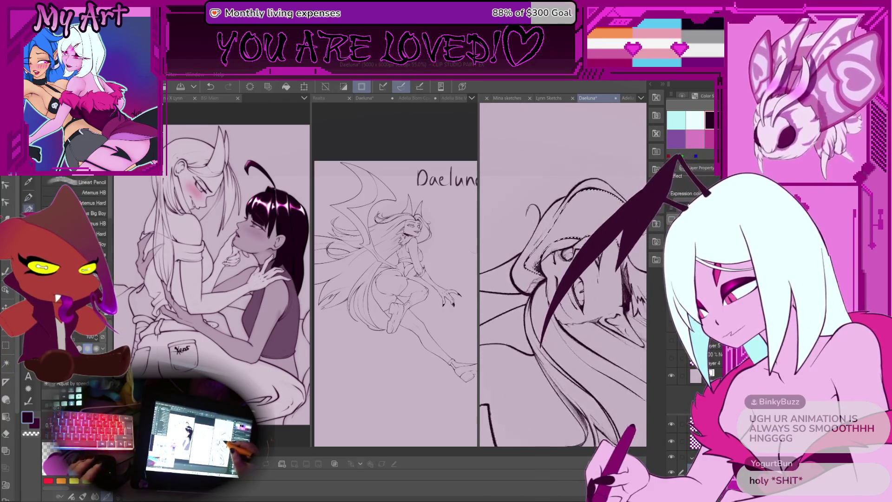
{"action": "scroll", "coordinate": [563, 274], "scroll_direction": "up", "scroll_amount": 5}
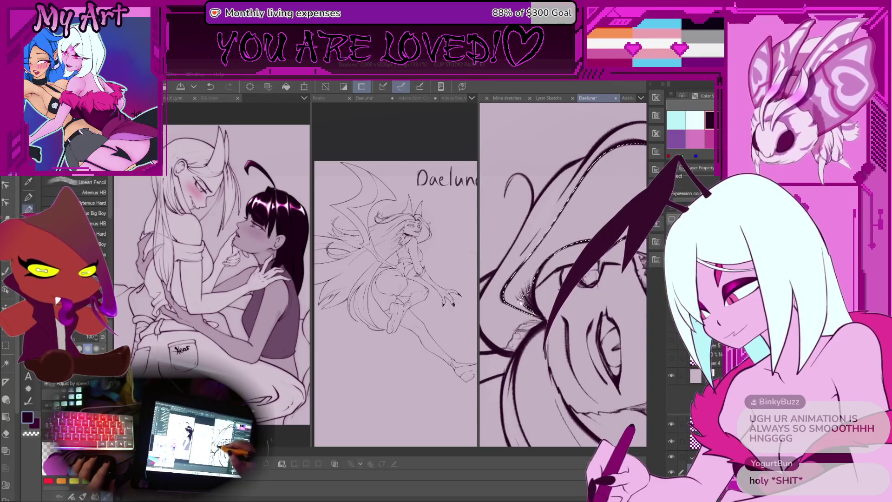
{"action": "scroll", "coordinate": [513, 304], "scroll_direction": "up", "scroll_amount": 1}
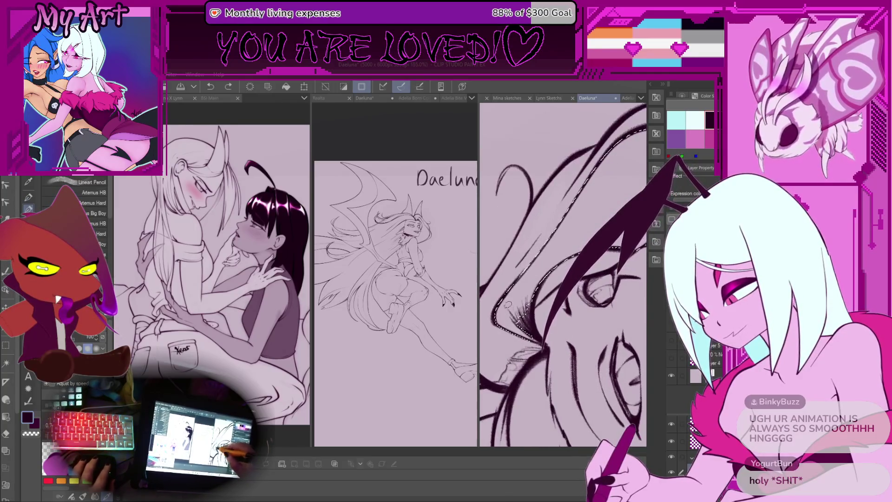
{"action": "scroll", "coordinate": [508, 305], "scroll_direction": "up", "scroll_amount": 1}
Zoom out over the face and undo one more stray stroke.
{"action": "key", "text": "m"}
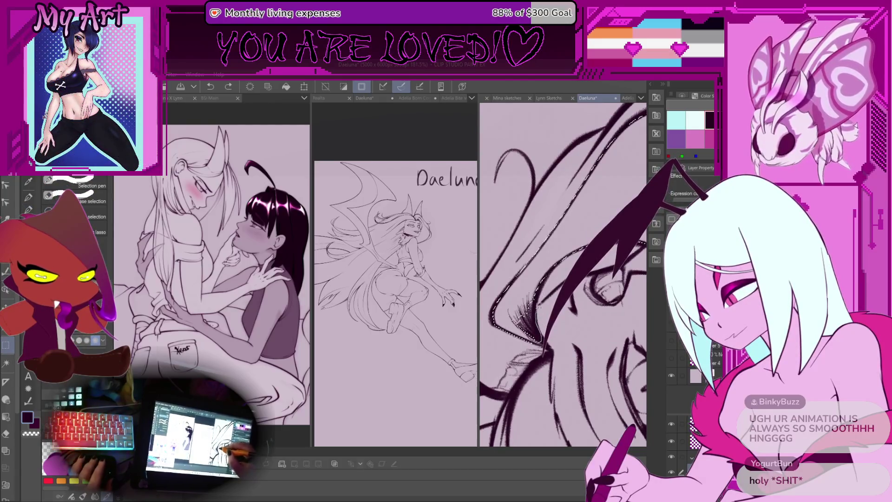
{"action": "key", "text": "p"}
{"action": "key", "text": "ctrl+minus"}
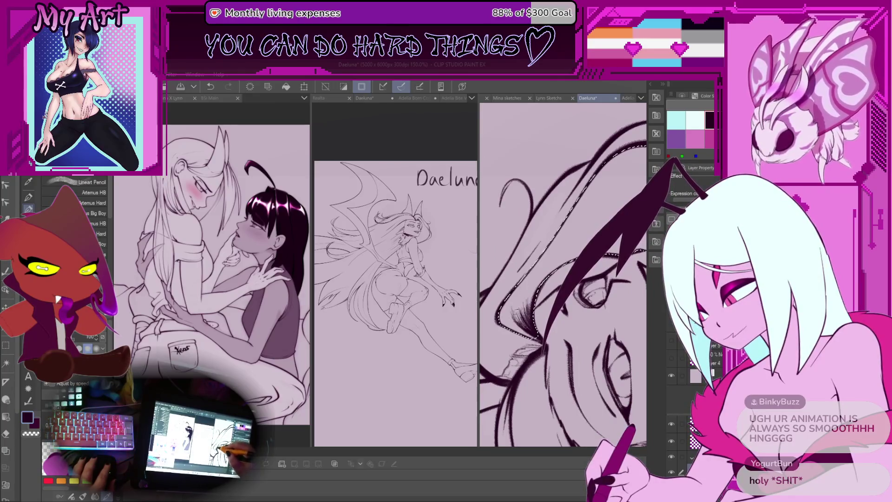
{"action": "scroll", "coordinate": [525, 279], "scroll_direction": "down", "scroll_amount": 2}
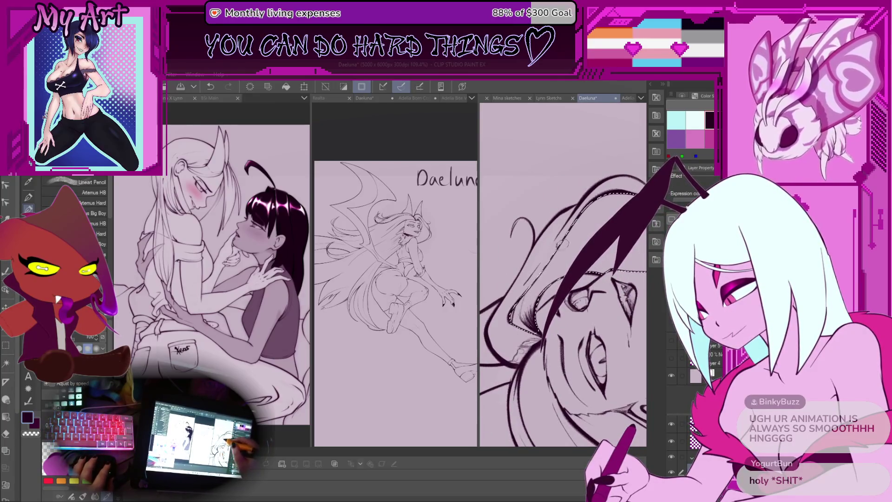
{"action": "key", "text": "ctrl+z"}
{"action": "scroll", "coordinate": [562, 278], "scroll_direction": "down", "scroll_amount": 3}
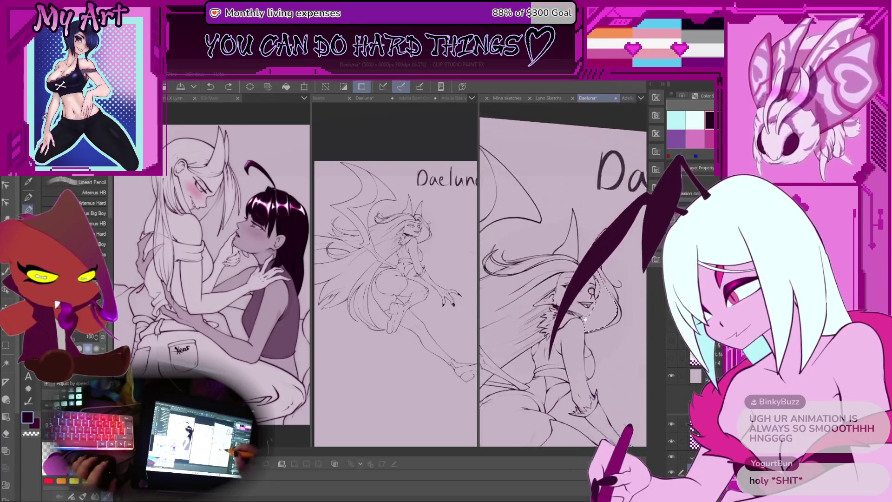
{"action": "scroll", "coordinate": [562, 279], "scroll_direction": "up", "scroll_amount": 3}
{"action": "scroll", "coordinate": [562, 278], "scroll_direction": "up", "scroll_amount": 2}
Fill a small lasso area beside the eye solid black, then deselect.
{"action": "left_click_drag", "start_coordinate": [587, 235], "coordinate": [583, 297]}
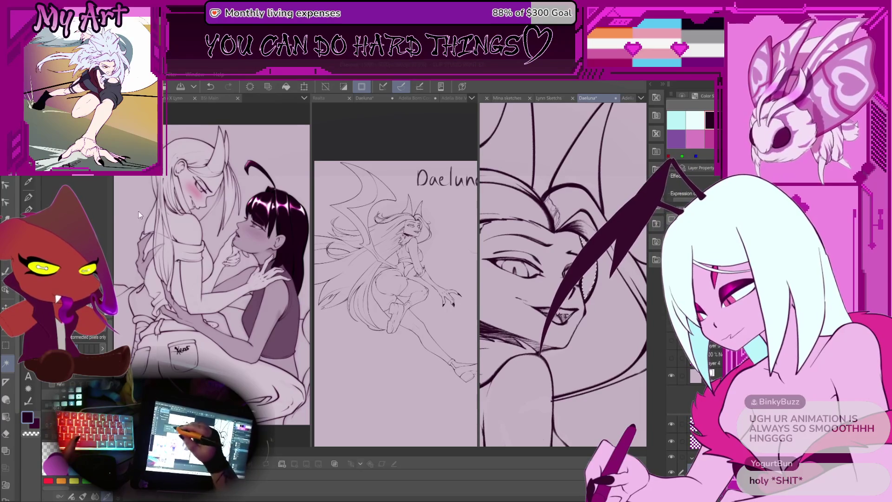
{"action": "key", "text": "p"}
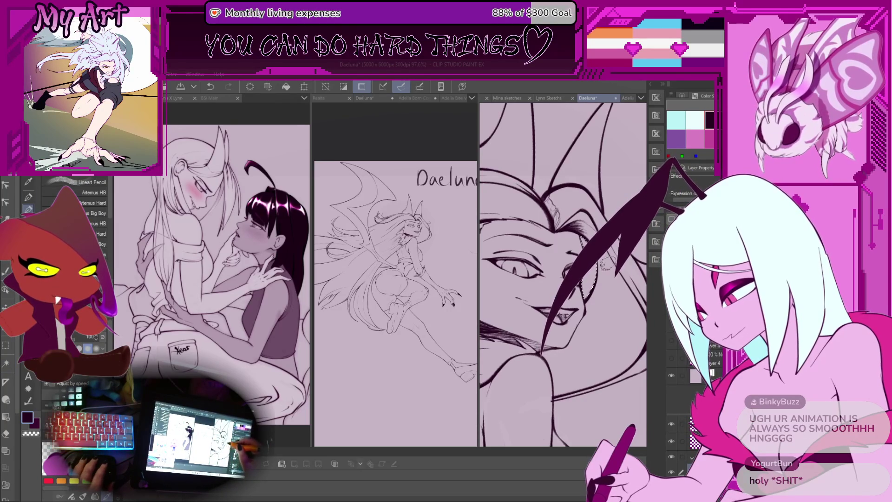
{"action": "key", "text": "ctrl+z"}
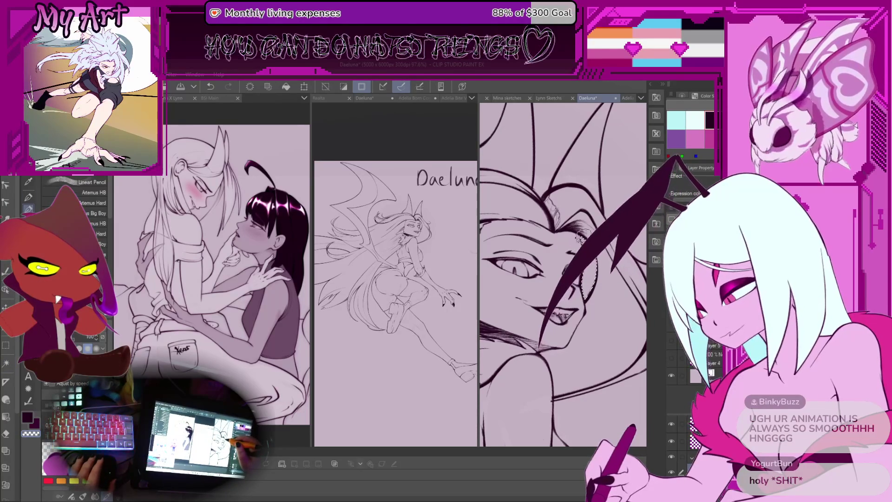
{"action": "key", "text": "ctrl+y"}
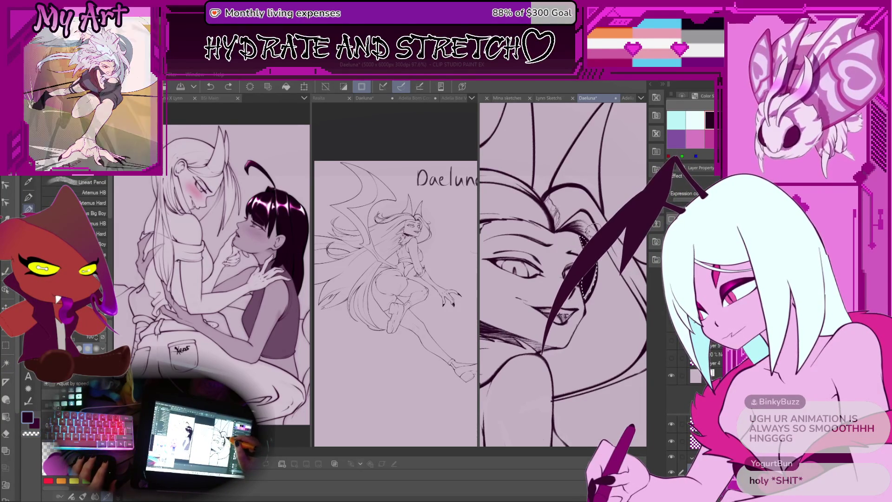
{"action": "scroll", "coordinate": [581, 238], "scroll_direction": "up", "scroll_amount": 5}
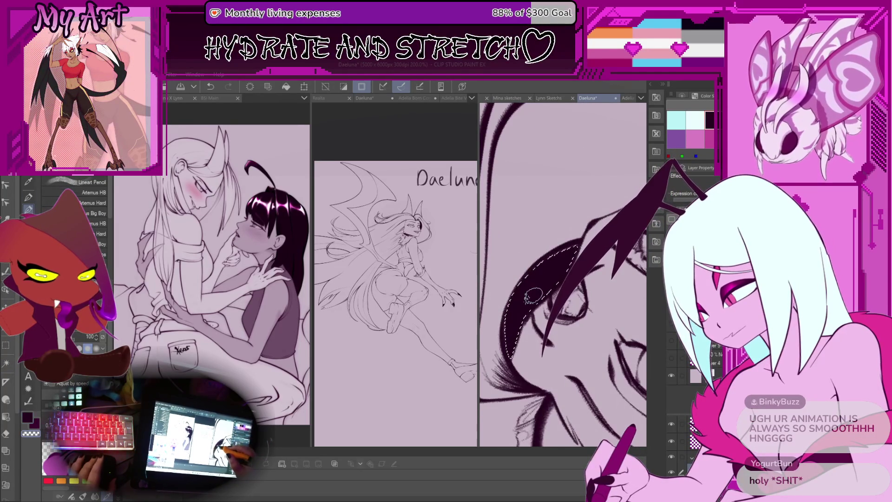
{"action": "key", "text": "ctrl+d"}
Draw hatching strokes into the dark hair, redoing one attempt.
{"action": "scroll", "coordinate": [506, 306], "scroll_direction": "up", "scroll_amount": 1}
{"action": "scroll", "coordinate": [506, 307], "scroll_direction": "up", "scroll_amount": 2}
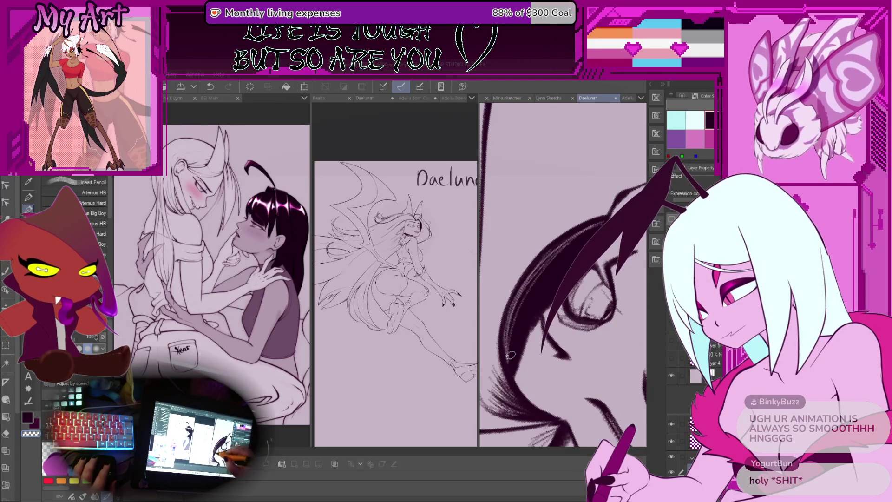
{"action": "key", "text": "ctrl+z"}
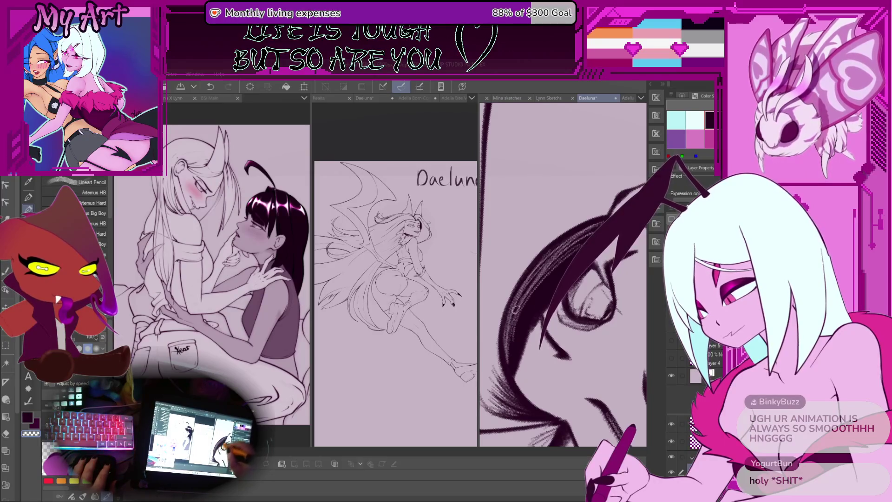
{"action": "mouse_move", "coordinate": [544, 260]}
{"action": "left_mouse_down"}
{"action": "mouse_move", "coordinate": [510, 362]}
{"action": "mouse_move", "coordinate": [545, 270]}
{"action": "left_mouse_up"}
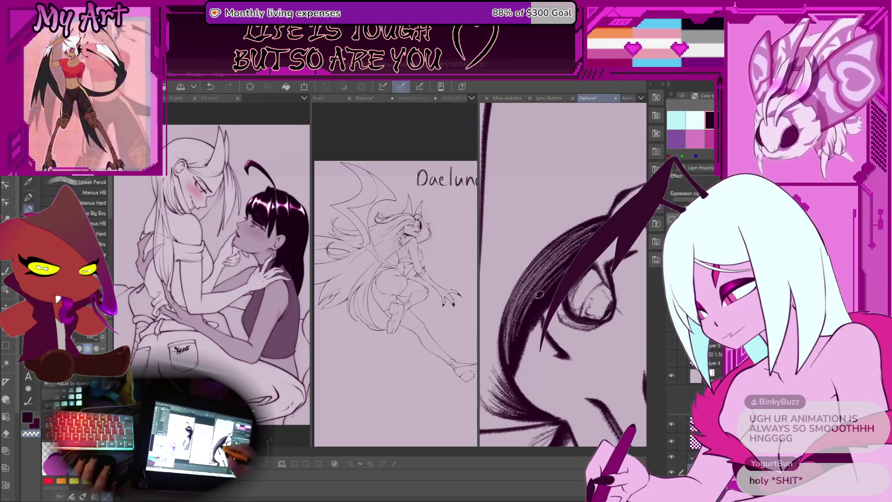
{"action": "key", "text": "ctrl+minus"}
{"action": "key", "text": "ctrl+minus"}
{"action": "key", "text": "ctrl+minus"}
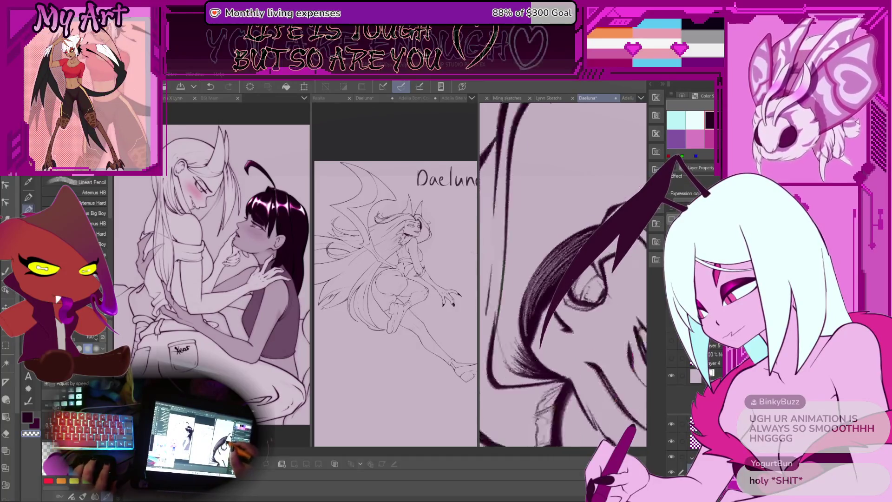
Auto Select the head hair and long strands, refining with the Selection pen.
{"action": "key", "text": "w"}
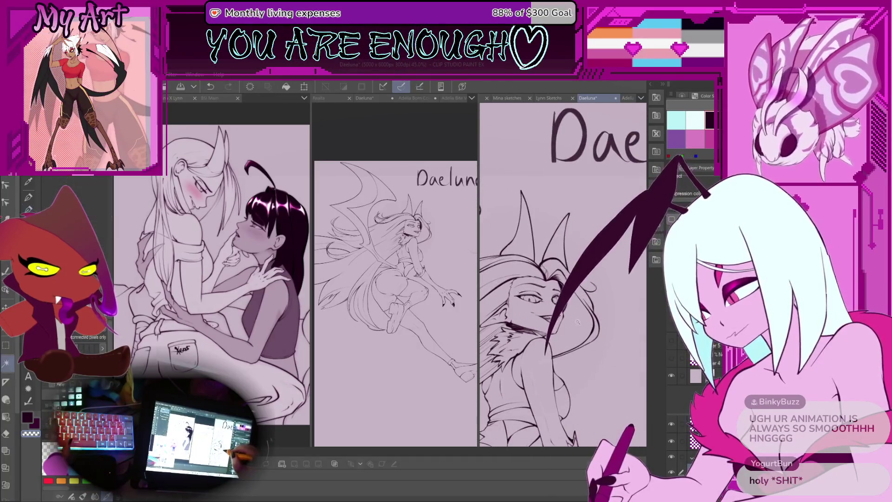
{"action": "left_click", "coordinate": [576, 316]}
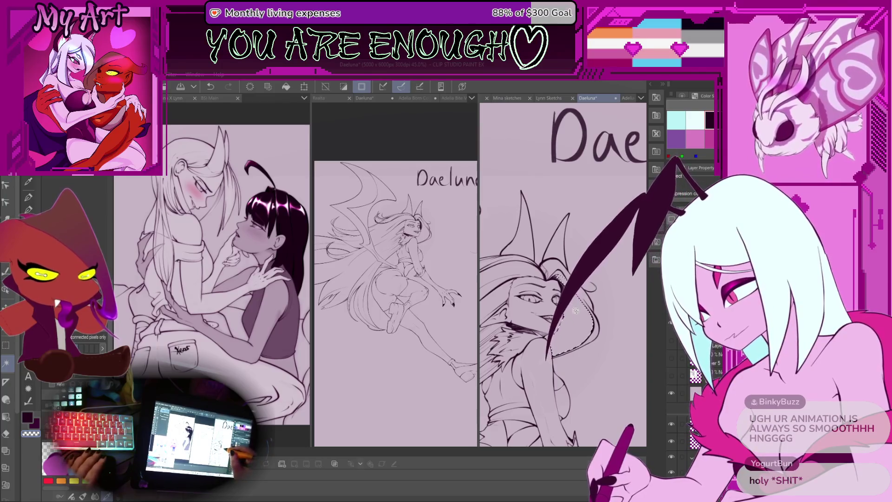
{"action": "key", "text": "p"}
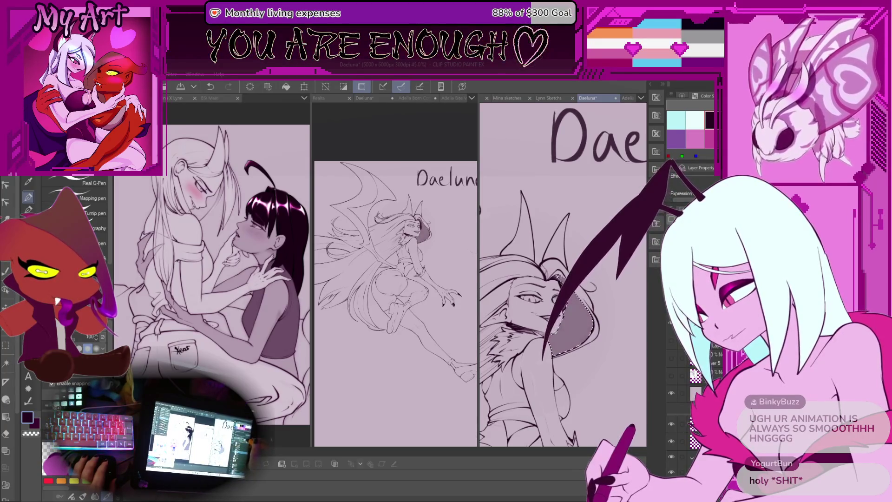
{"action": "scroll", "coordinate": [567, 308], "scroll_direction": "down", "scroll_amount": 3}
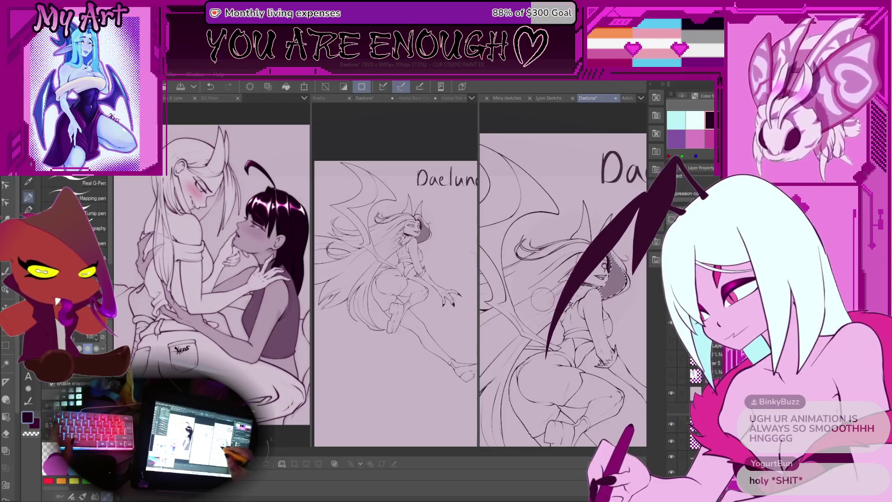
{"action": "key", "text": "w"}
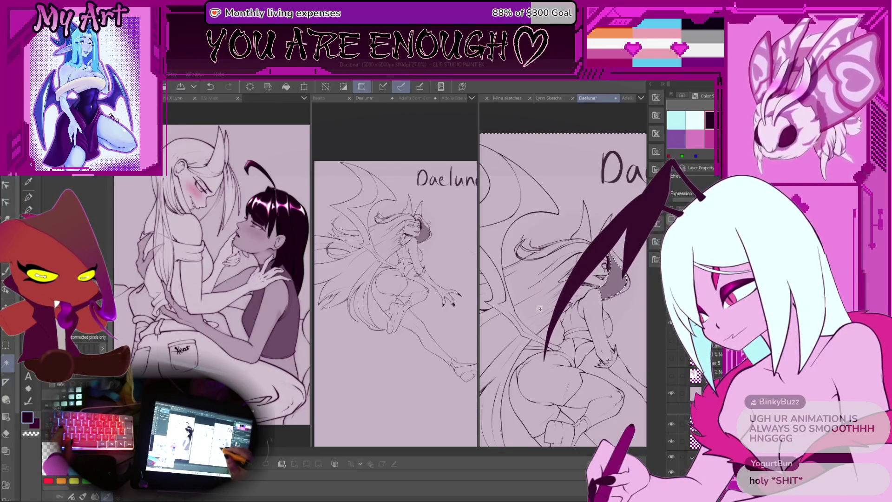
{"action": "left_click", "coordinate": [539, 283]}
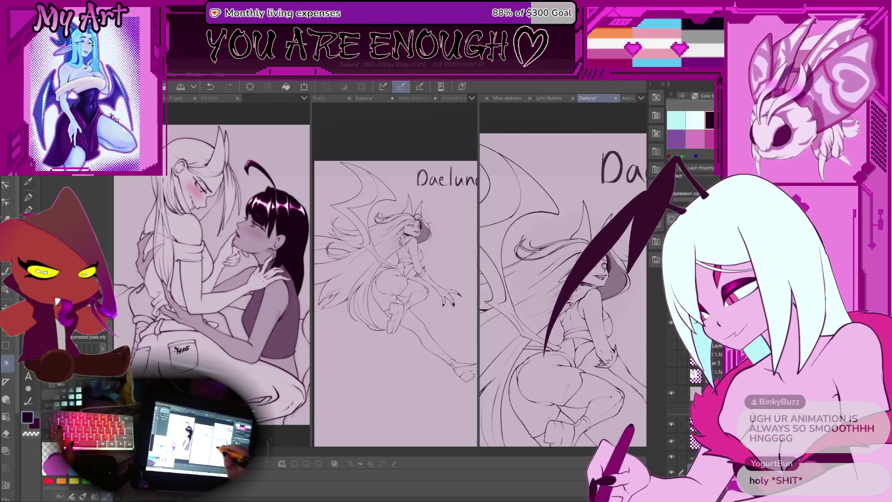
{"action": "scroll", "coordinate": [563, 286], "scroll_direction": "down", "scroll_amount": 3}
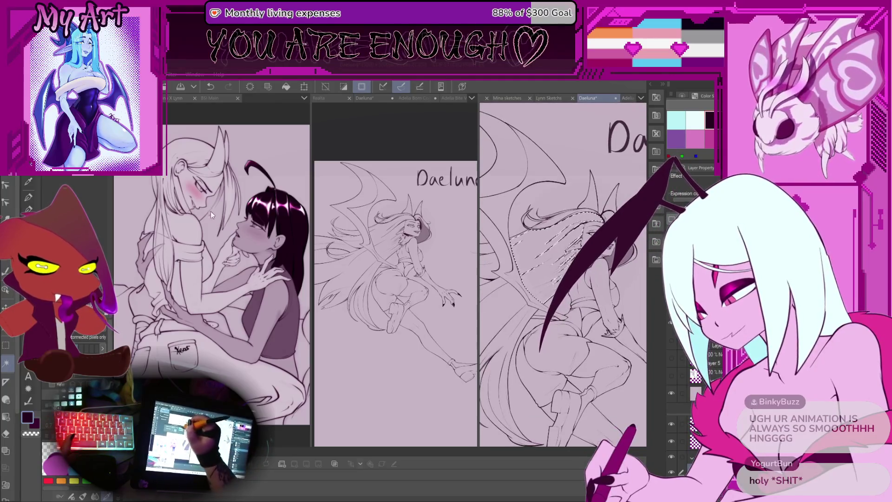
{"action": "key", "text": "m"}
{"action": "scroll", "coordinate": [529, 205], "scroll_direction": "up", "scroll_amount": 3}
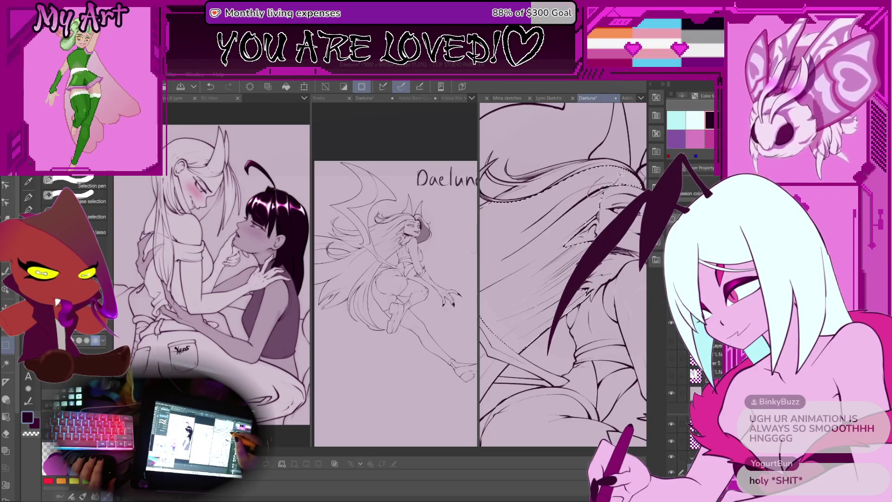
{"action": "scroll", "coordinate": [580, 278], "scroll_direction": "up", "scroll_amount": 2}
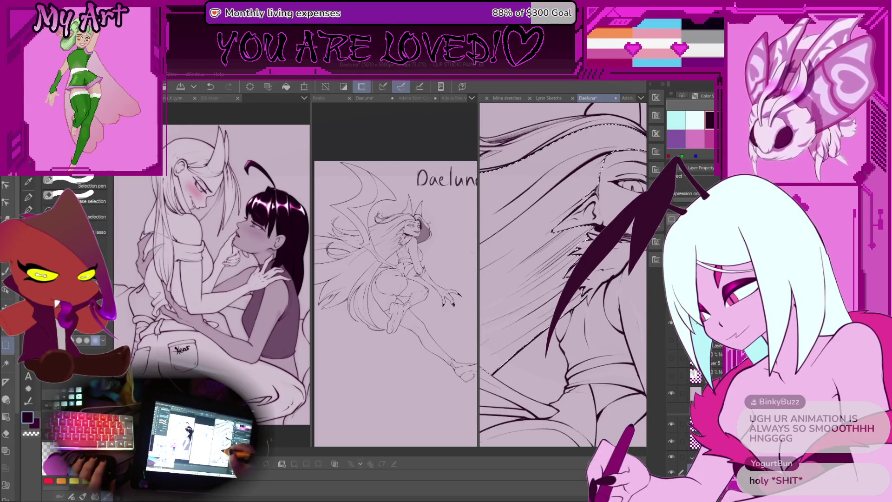
{"action": "scroll", "coordinate": [563, 274], "scroll_direction": "down", "scroll_amount": 6}
Fill the hair near the face dark with the Real G-Pen.
{"action": "key", "text": "p"}
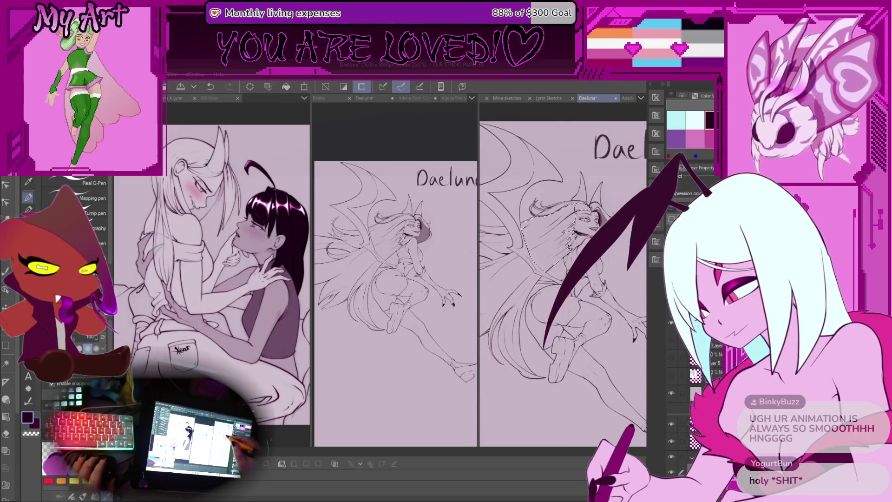
{"action": "left_click_drag", "start_coordinate": [583, 210], "coordinate": [563, 251]}
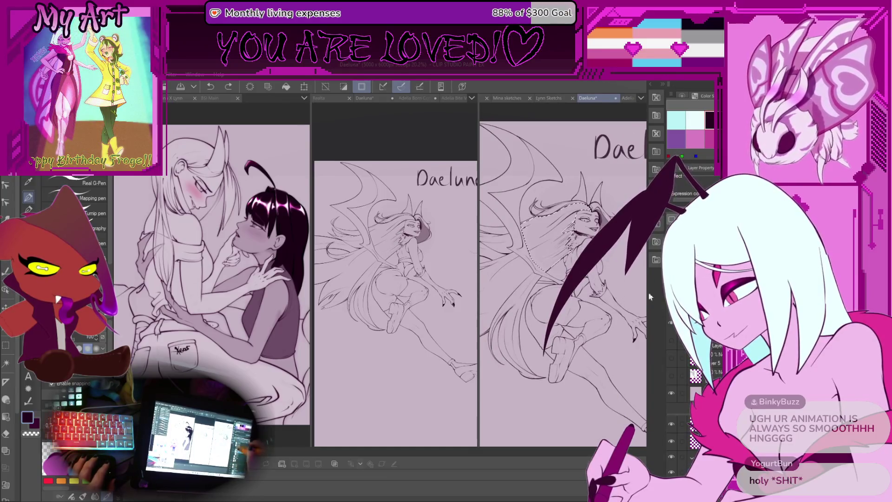
{"action": "scroll", "coordinate": [563, 283], "scroll_direction": "down", "scroll_amount": 2}
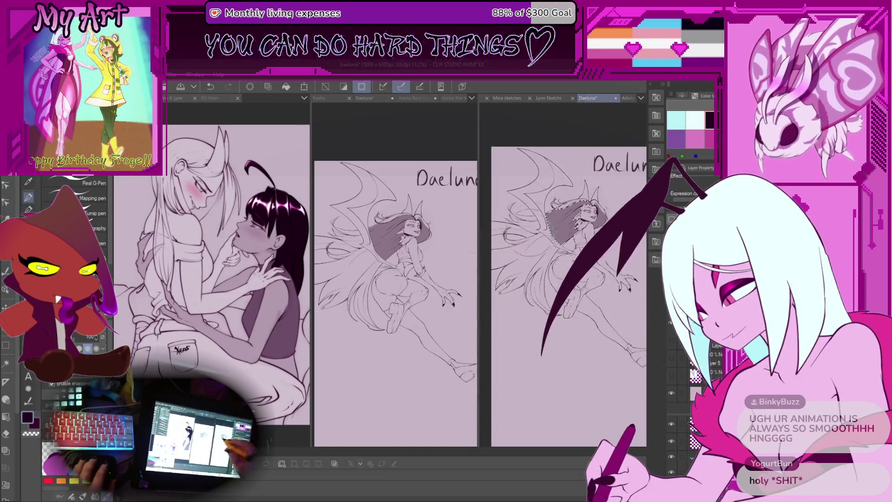
Invert the selection and Auto Select the lower-left trailing hair strands.
{"action": "scroll", "coordinate": [568, 299], "scroll_direction": "up", "scroll_amount": 1}
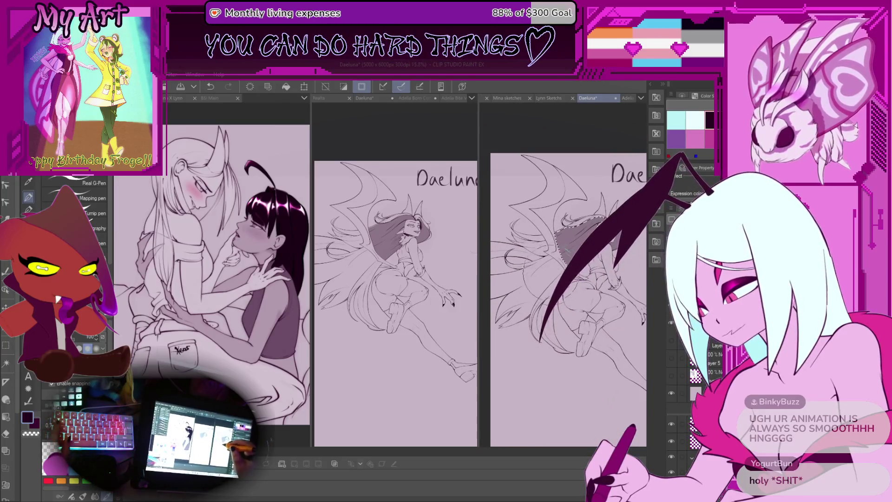
{"action": "key", "text": "w"}
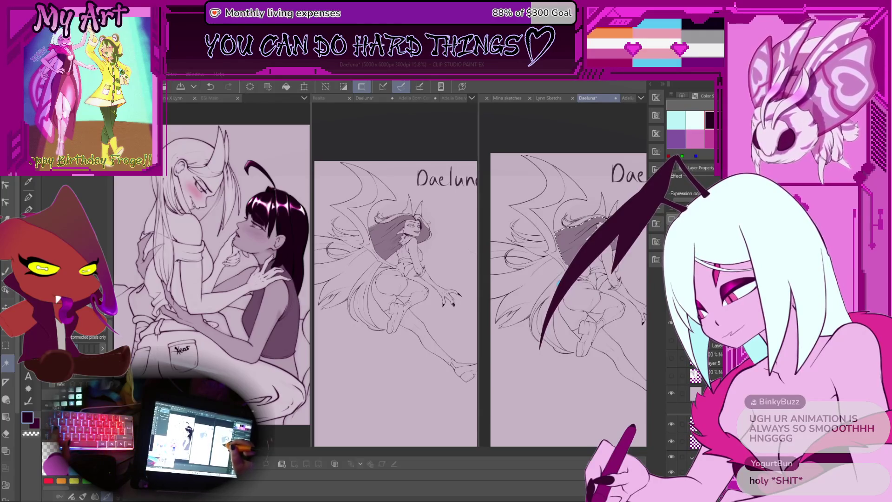
{"action": "key", "text": "ctrl+shift+i"}
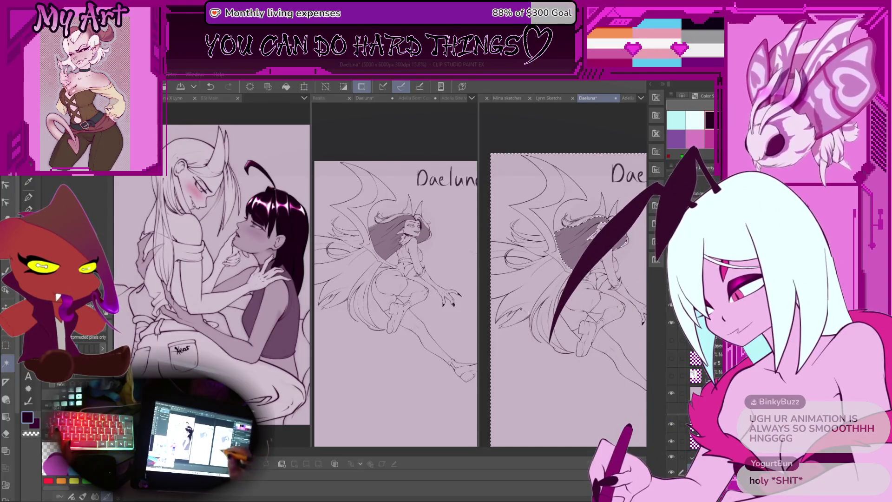
{"action": "left_click", "coordinate": [525, 314]}
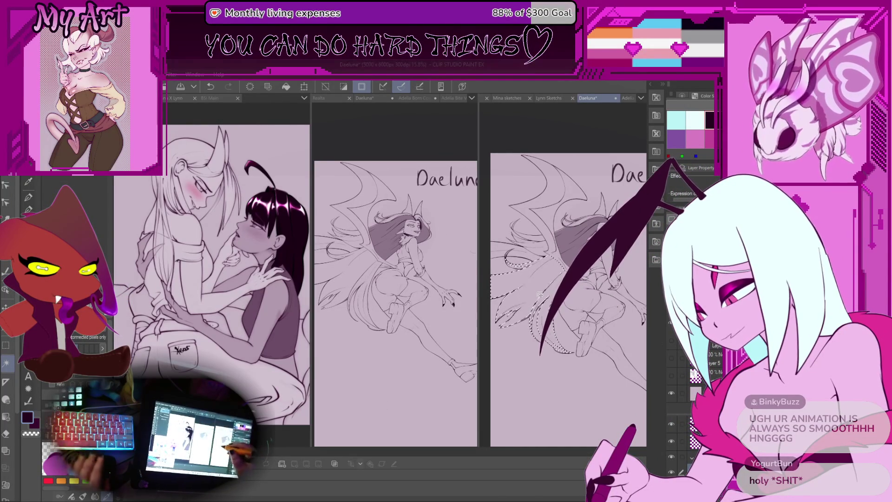
{"action": "scroll", "coordinate": [540, 294], "scroll_direction": "up", "scroll_amount": 5}
{"action": "key", "text": "m"}
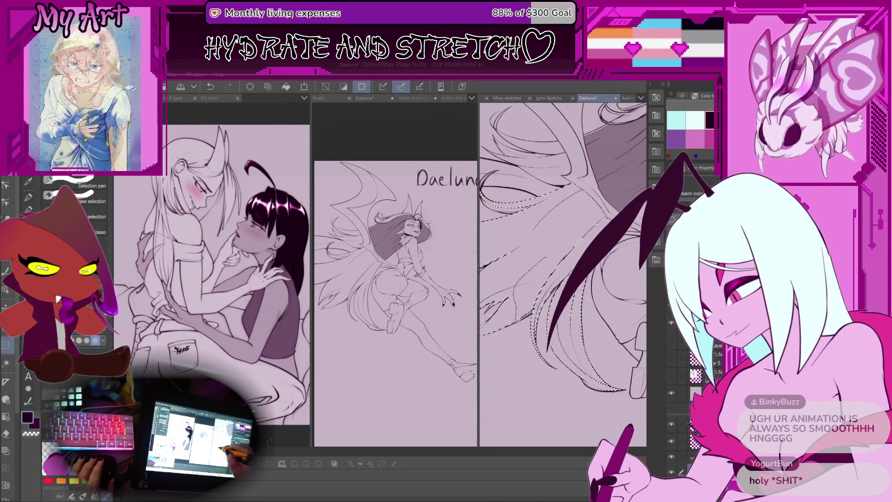
{"action": "scroll", "coordinate": [598, 224], "scroll_direction": "down", "scroll_amount": 1}
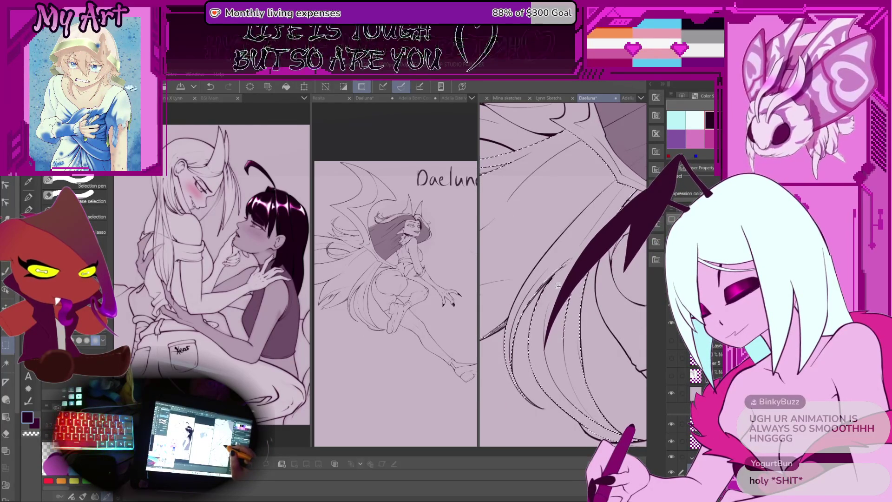
{"action": "scroll", "coordinate": [557, 285], "scroll_direction": "up", "scroll_amount": 2}
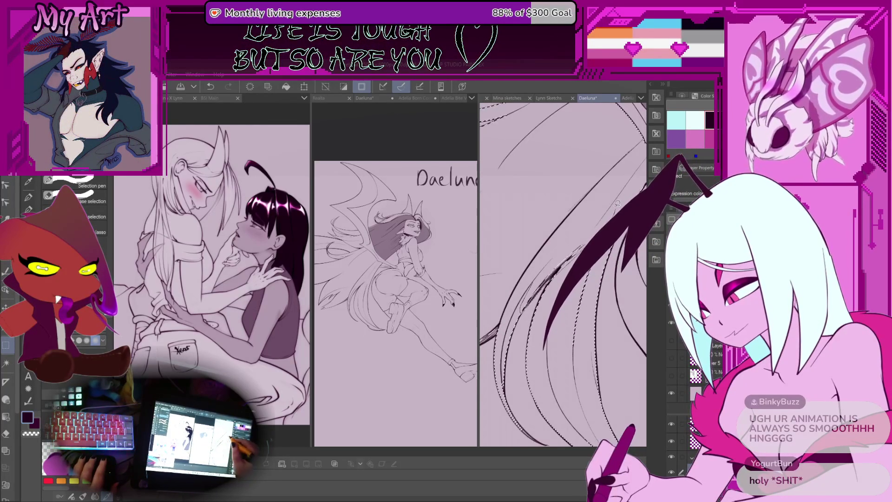
{"action": "left_click_drag", "start_coordinate": [617, 204], "coordinate": [544, 296]}
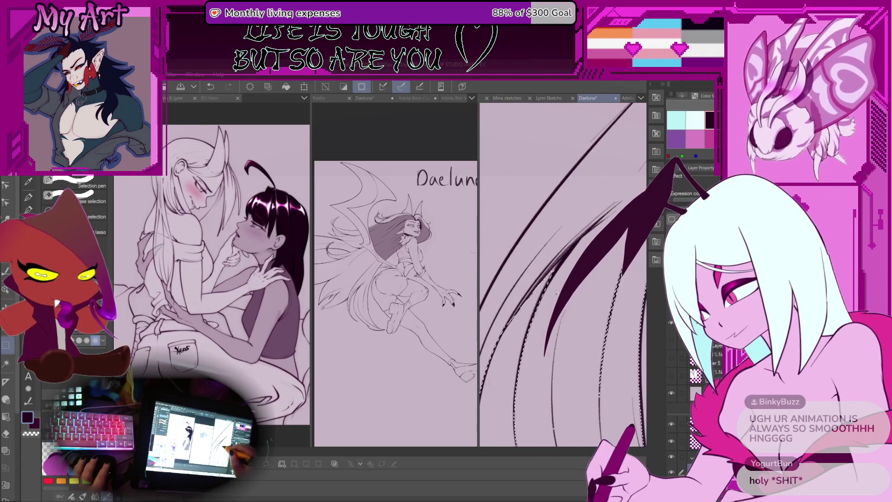
{"action": "scroll", "coordinate": [561, 262], "scroll_direction": "down", "scroll_amount": 3}
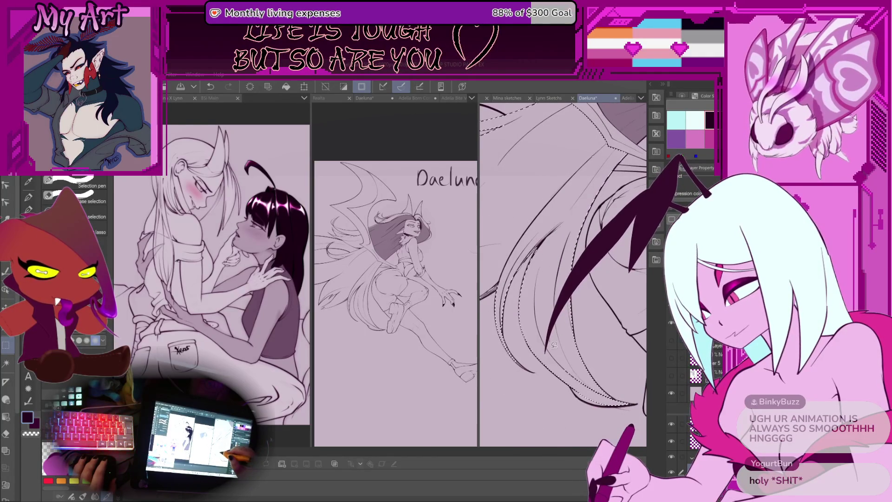
{"action": "scroll", "coordinate": [542, 312], "scroll_direction": "down", "scroll_amount": 5}
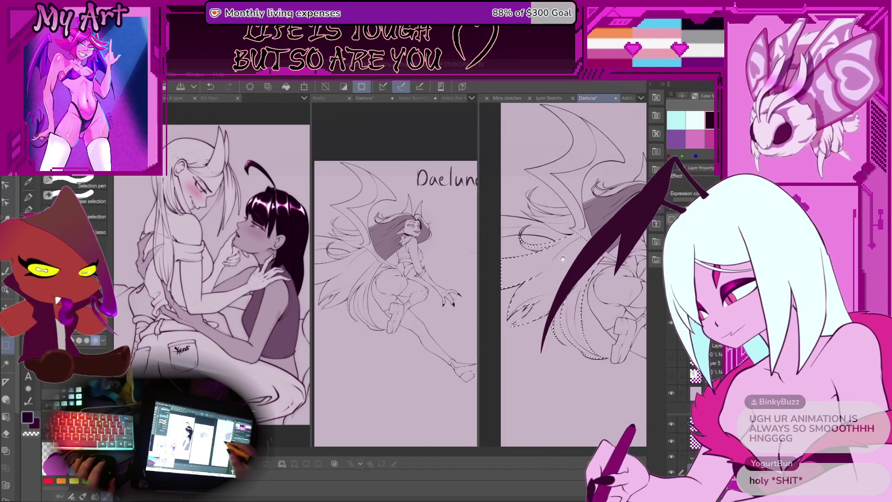
{"action": "scroll", "coordinate": [581, 298], "scroll_direction": "up", "scroll_amount": 5}
Refine the trailing hair selection with Auto Select and the Selection pen.
{"action": "key", "text": "w"}
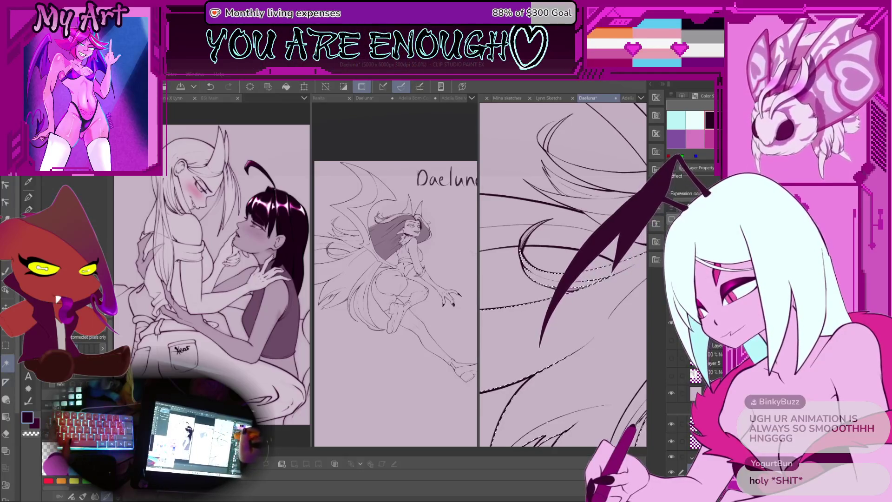
{"action": "scroll", "coordinate": [567, 185], "scroll_direction": "up", "scroll_amount": 2}
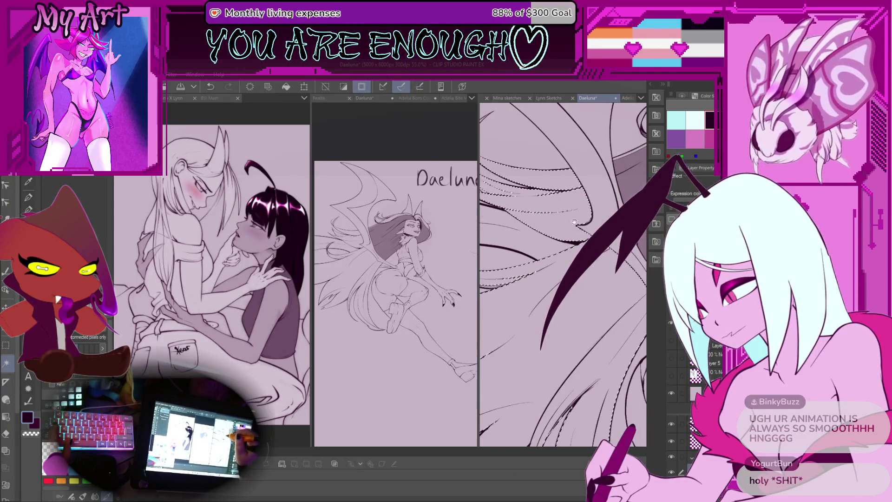
{"action": "left_click_drag", "start_coordinate": [573, 218], "coordinate": [572, 239]}
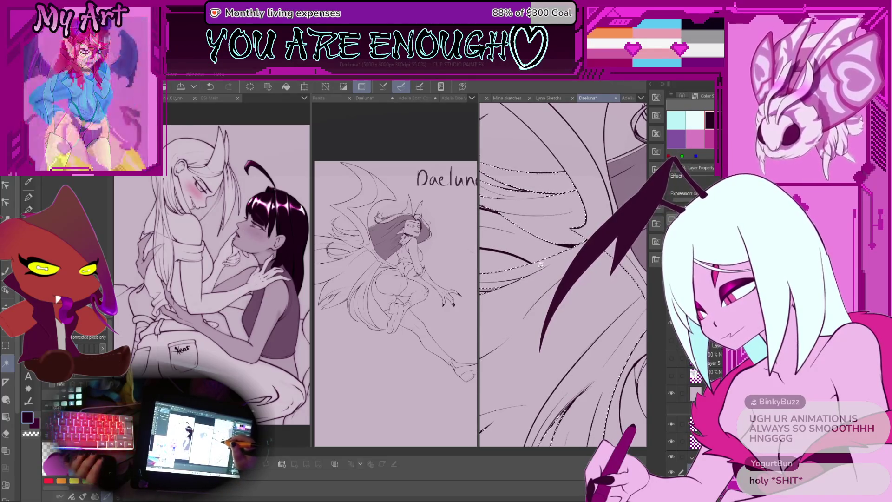
{"action": "scroll", "coordinate": [536, 265], "scroll_direction": "down", "scroll_amount": 3}
{"action": "scroll", "coordinate": [570, 228], "scroll_direction": "up", "scroll_amount": 2}
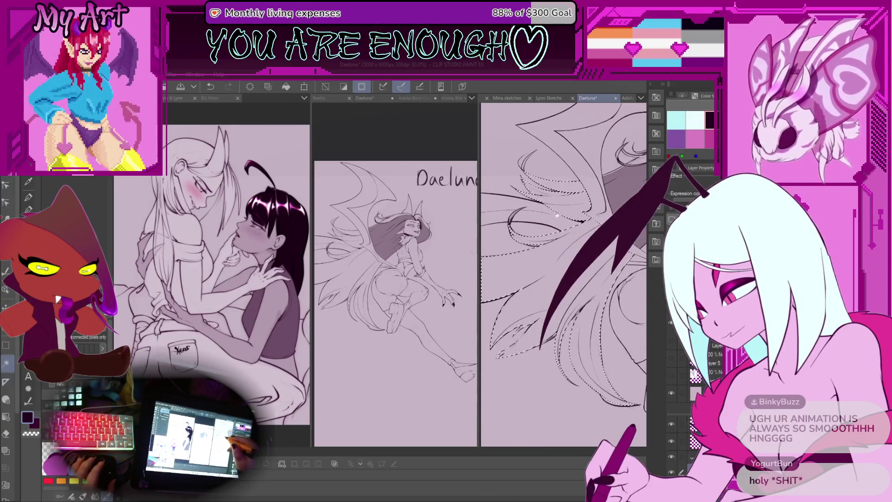
{"action": "scroll", "coordinate": [542, 241], "scroll_direction": "up", "scroll_amount": 3}
{"action": "key", "text": "m"}
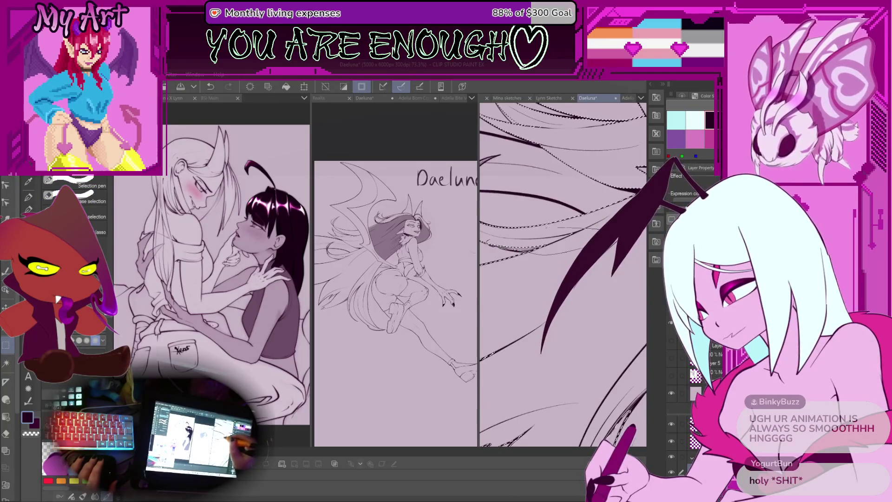
{"action": "left_click_drag", "start_coordinate": [538, 251], "coordinate": [560, 250]}
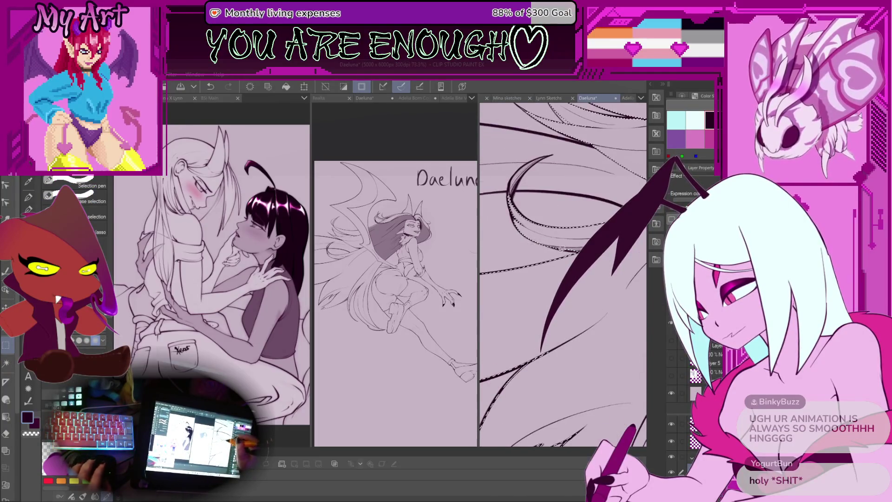
{"action": "scroll", "coordinate": [558, 246], "scroll_direction": "down", "scroll_amount": 5}
Paint the selected trailing hair strands dark with the Real G-Pen.
{"action": "key", "text": "p"}
{"action": "scroll", "coordinate": [551, 197], "scroll_direction": "up", "scroll_amount": 2}
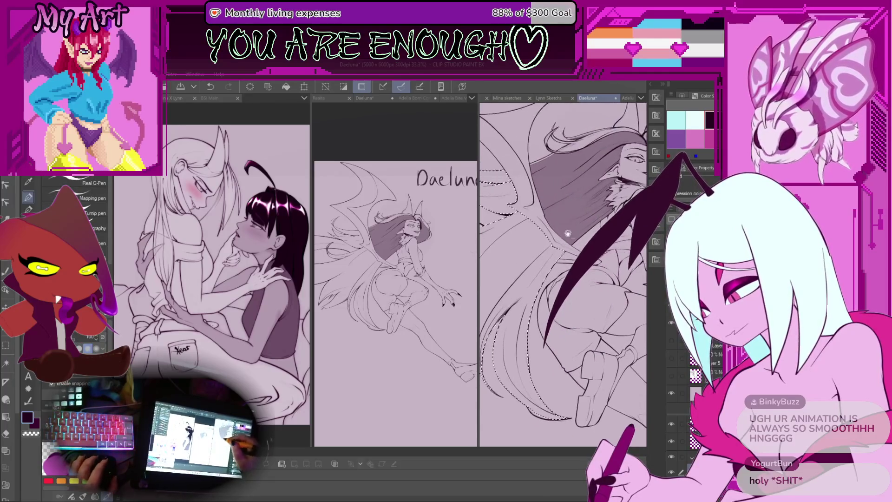
{"action": "scroll", "coordinate": [553, 235], "scroll_direction": "down", "scroll_amount": 2}
{"action": "scroll", "coordinate": [557, 260], "scroll_direction": "up", "scroll_amount": 1}
{"action": "left_click_drag", "start_coordinate": [572, 241], "coordinate": [535, 302]}
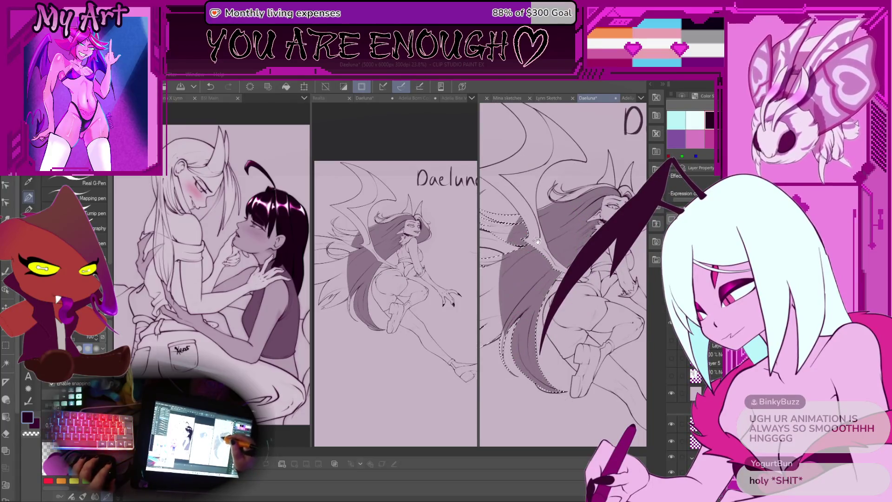
{"action": "scroll", "coordinate": [557, 260], "scroll_direction": "up", "scroll_amount": 1}
{"action": "left_click_drag", "start_coordinate": [535, 260], "coordinate": [502, 315]}
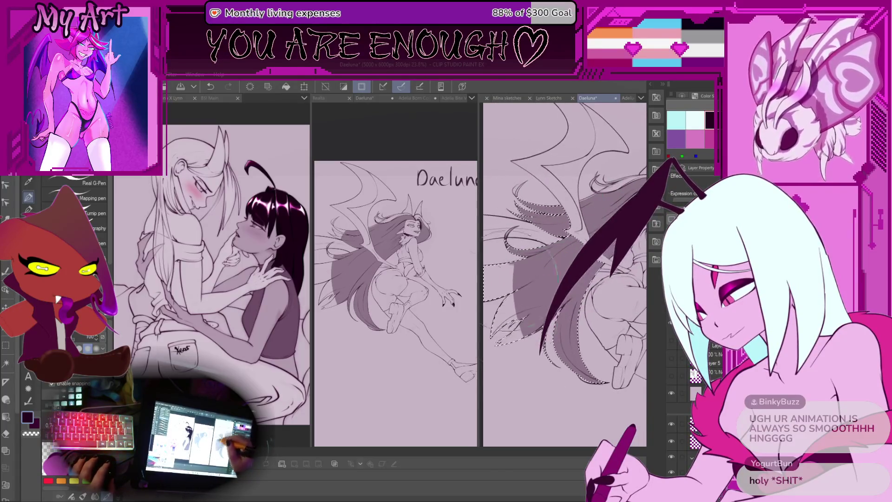
{"action": "scroll", "coordinate": [531, 263], "scroll_direction": "down", "scroll_amount": 2}
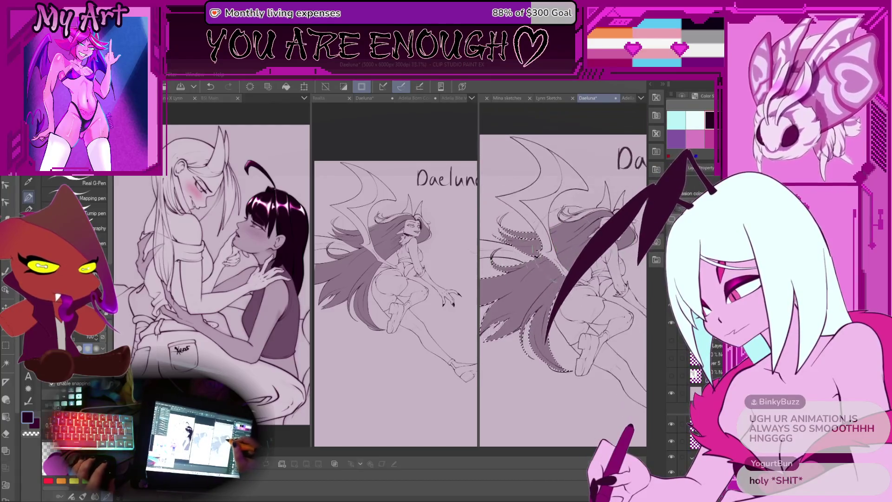
{"action": "scroll", "coordinate": [530, 264], "scroll_direction": "up", "scroll_amount": 1}
{"action": "key", "text": "b"}
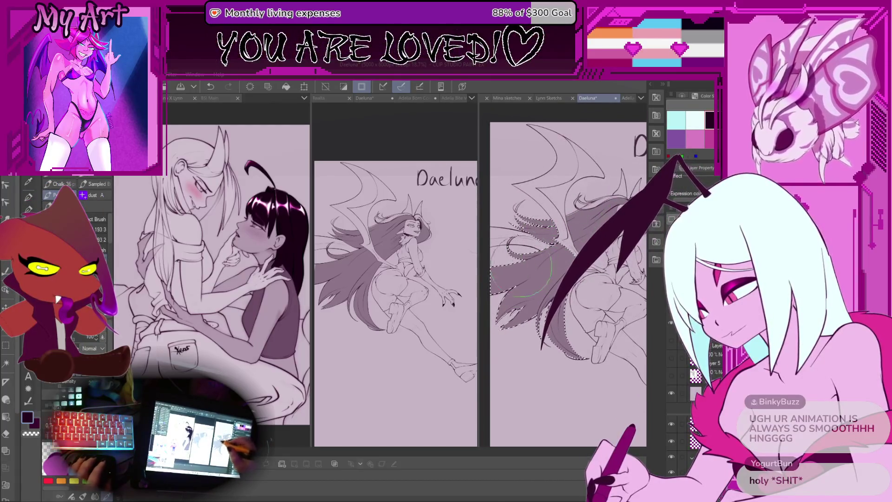
Pick the Running color spray, undo and redo, then deselect with Ctrl+D.
{"action": "left_click_drag", "start_coordinate": [517, 276], "coordinate": [515, 245]}
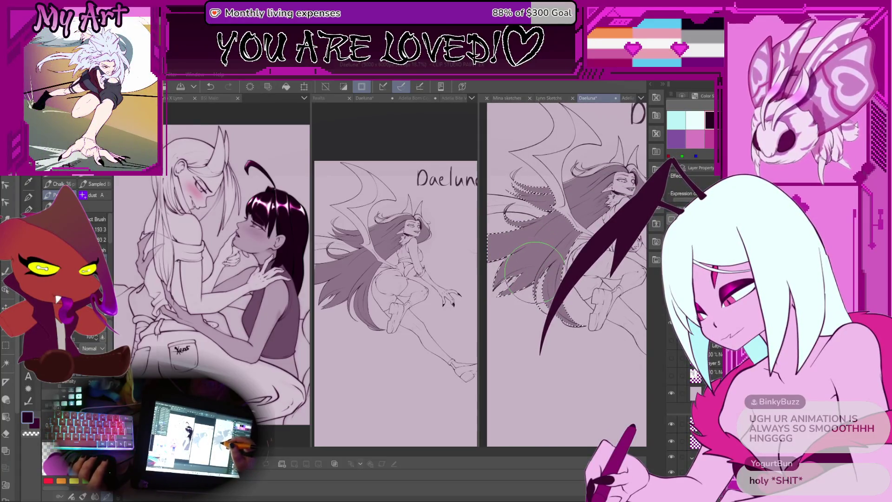
{"action": "key", "text": "b"}
{"action": "key", "text": "ctrl+z"}
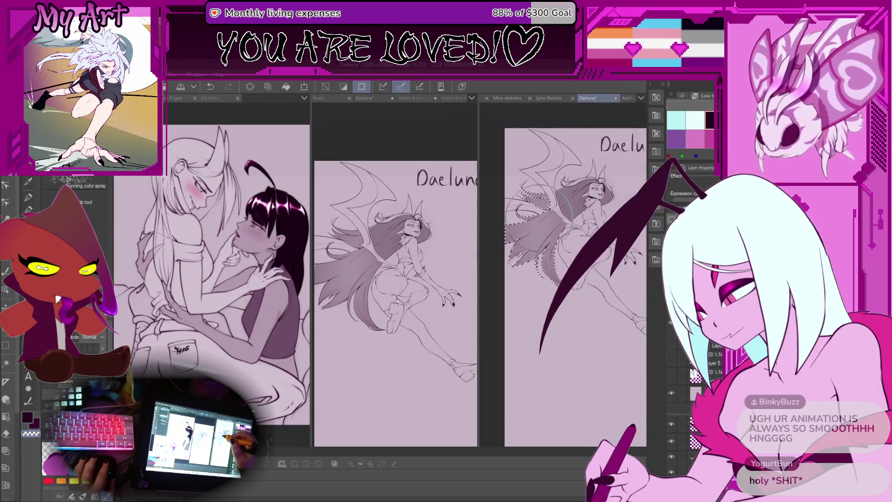
{"action": "key", "text": "ctrl+y"}
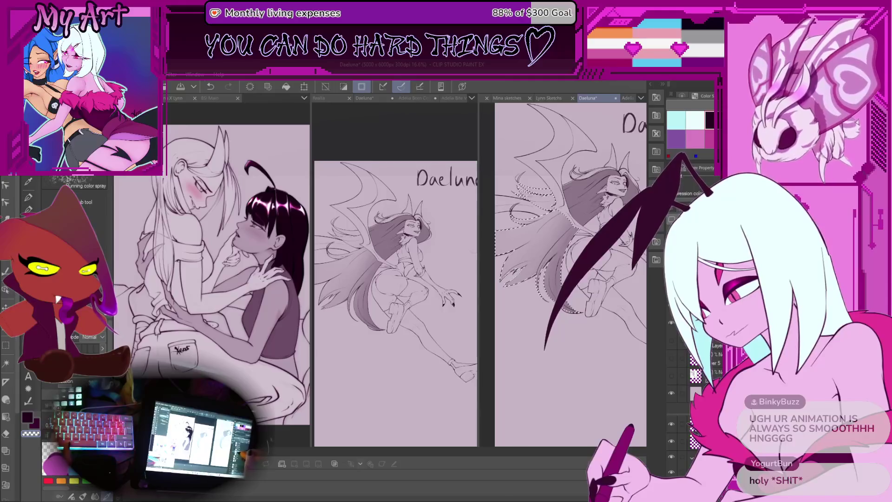
{"action": "left_click_drag", "start_coordinate": [580, 197], "coordinate": [559, 211]}
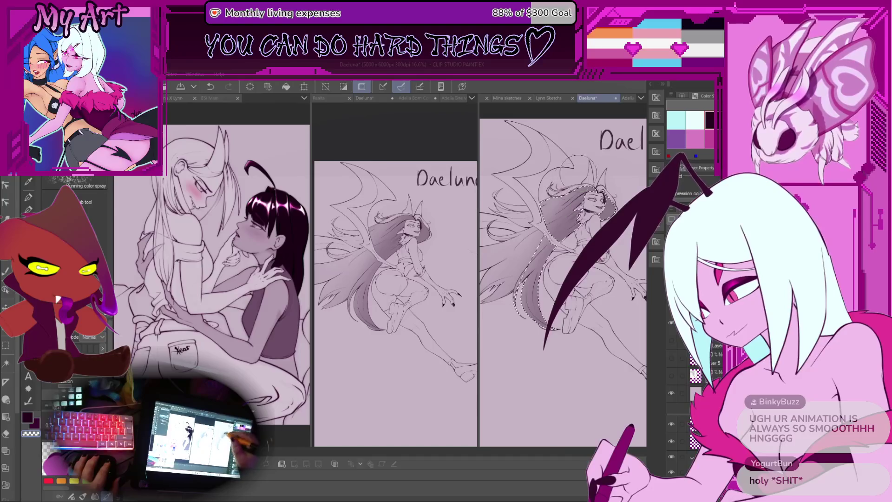
{"action": "left_click_drag", "start_coordinate": [617, 192], "coordinate": [608, 199]}
{"action": "key", "text": "ctrl+d"}
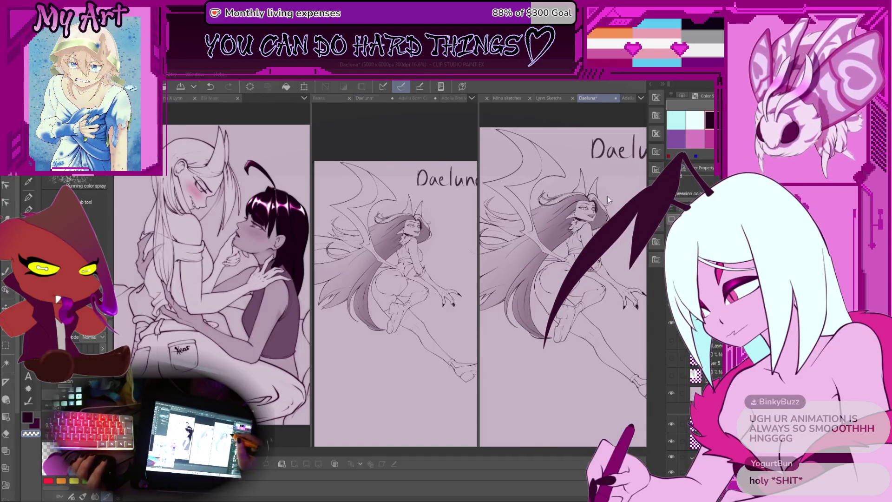
Zoom and rotate onto Daeluna's eye and mouth with the Lineart Pencil active.
{"action": "scroll", "coordinate": [598, 213], "scroll_direction": "up", "scroll_amount": 4}
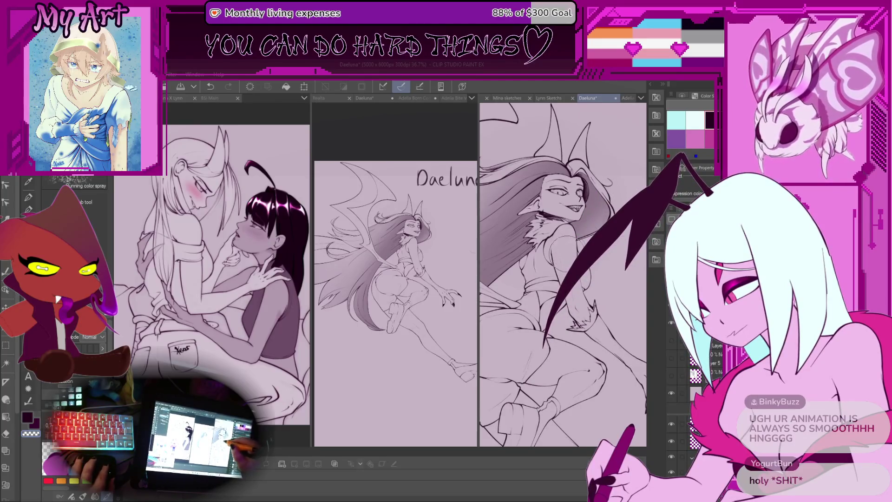
{"action": "scroll", "coordinate": [543, 256], "scroll_direction": "up", "scroll_amount": 1}
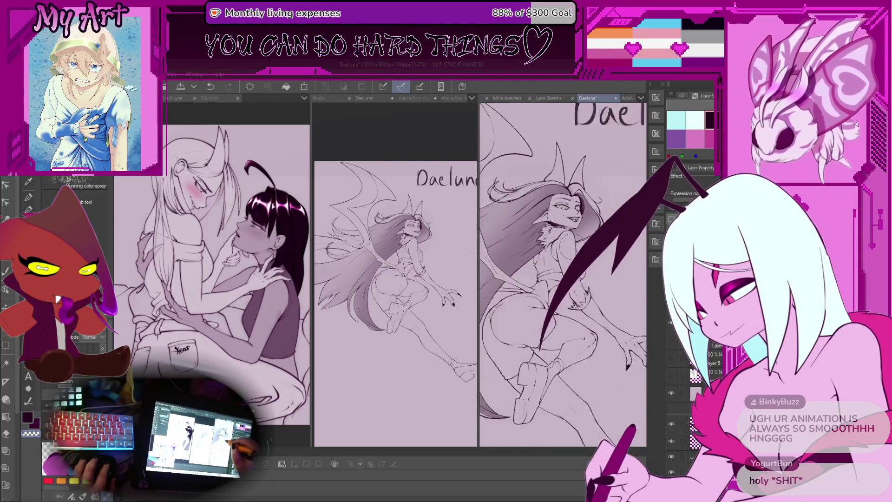
{"action": "scroll", "coordinate": [567, 232], "scroll_direction": "up", "scroll_amount": 1}
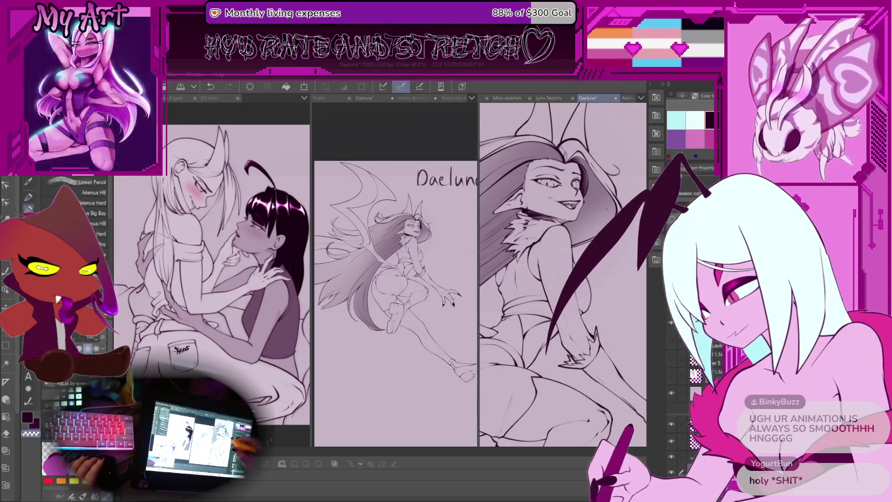
{"action": "key", "text": "p"}
{"action": "scroll", "coordinate": [563, 274], "scroll_direction": "up", "scroll_amount": 1}
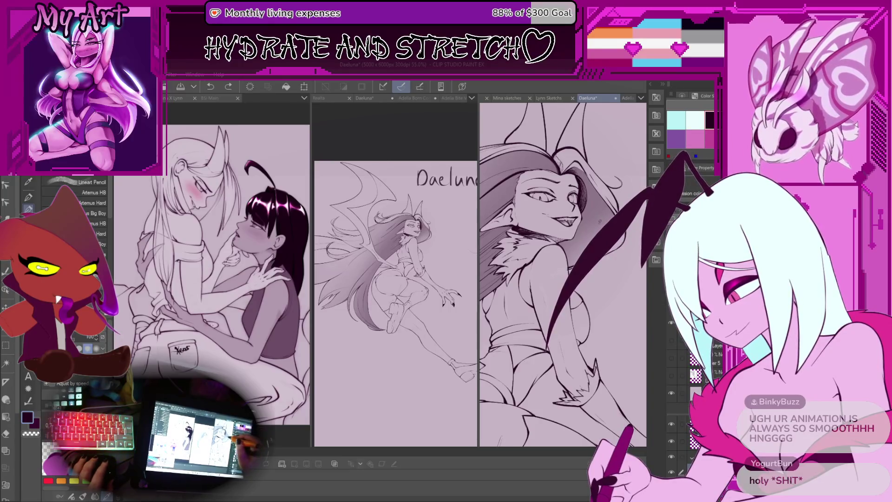
{"action": "mouse_move", "coordinate": [589, 216]}
{"action": "left_mouse_down"}
{"action": "mouse_move", "coordinate": [514, 263]}
{"action": "mouse_move", "coordinate": [534, 260]}
{"action": "mouse_move", "coordinate": [519, 254]}
{"action": "mouse_move", "coordinate": [569, 271]}
{"action": "mouse_move", "coordinate": [571, 252]}
{"action": "mouse_move", "coordinate": [562, 257]}
{"action": "left_mouse_up"}
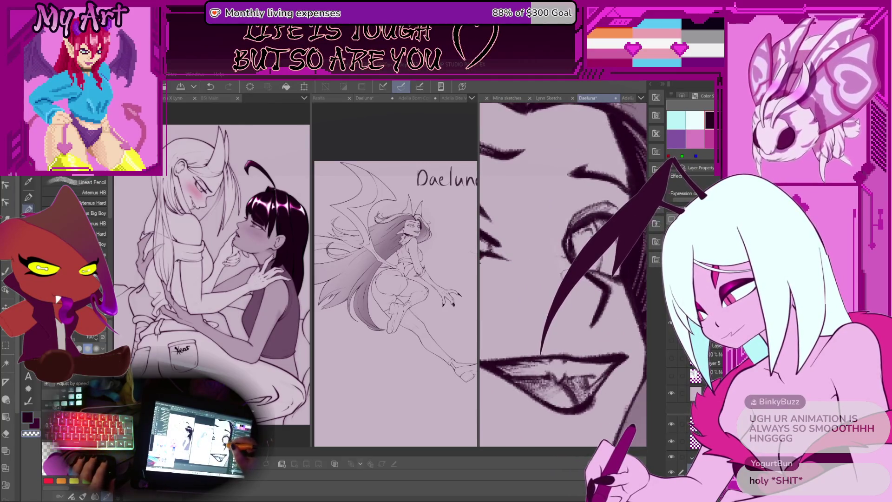
Zoom in on the eye and undo the last two stray strokes beside it.
{"action": "scroll", "coordinate": [524, 245], "scroll_direction": "down", "scroll_amount": 2}
{"action": "scroll", "coordinate": [524, 245], "scroll_direction": "up", "scroll_amount": 3}
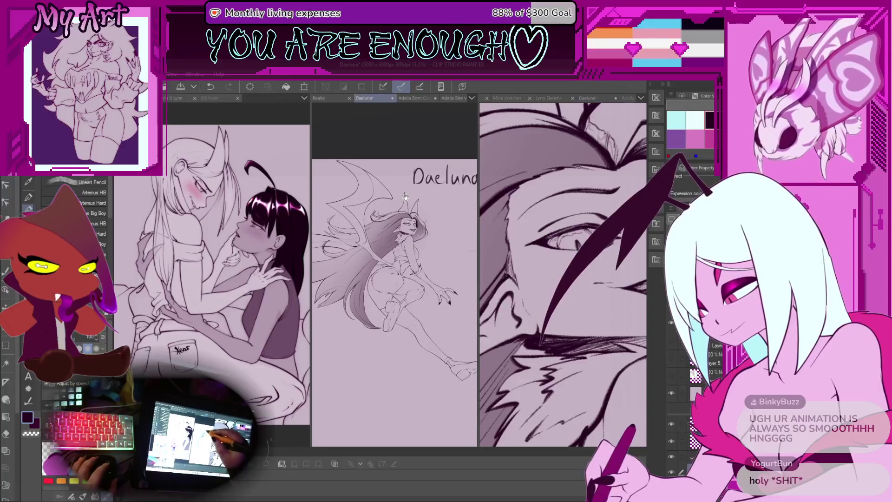
{"action": "scroll", "coordinate": [586, 229], "scroll_direction": "down", "scroll_amount": 4}
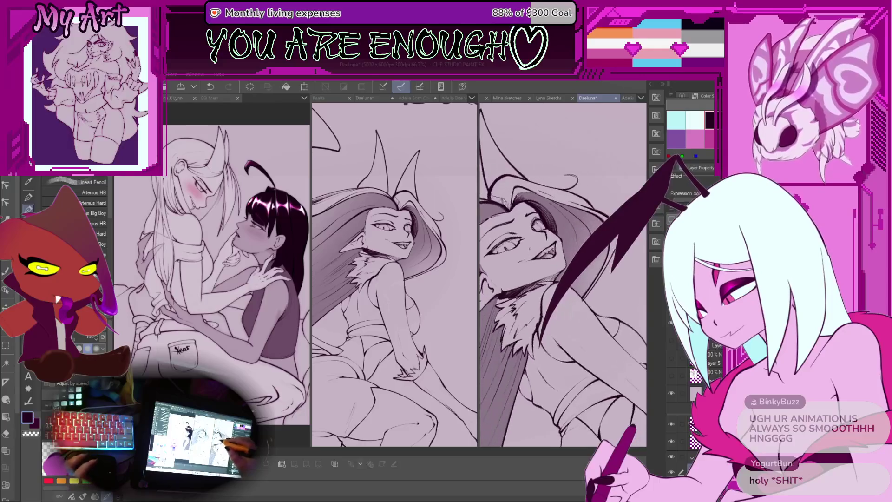
{"action": "scroll", "coordinate": [563, 278], "scroll_direction": "up", "scroll_amount": 2}
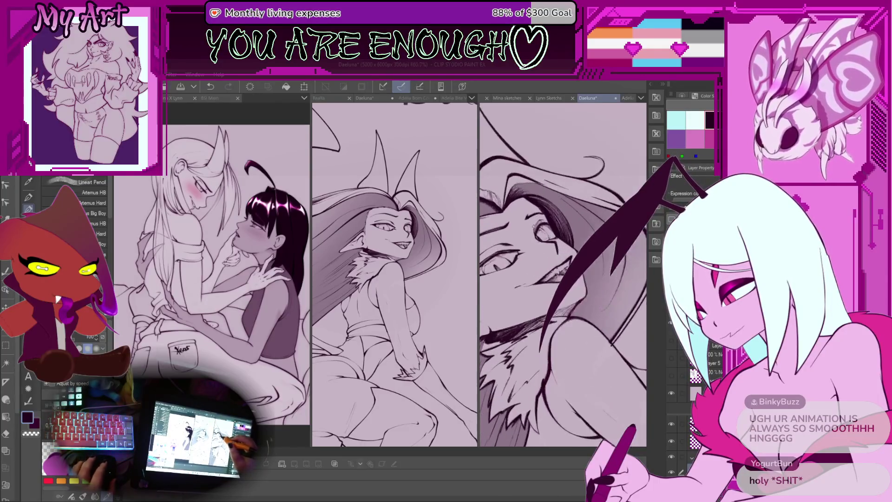
{"action": "scroll", "coordinate": [538, 229], "scroll_direction": "up", "scroll_amount": 5}
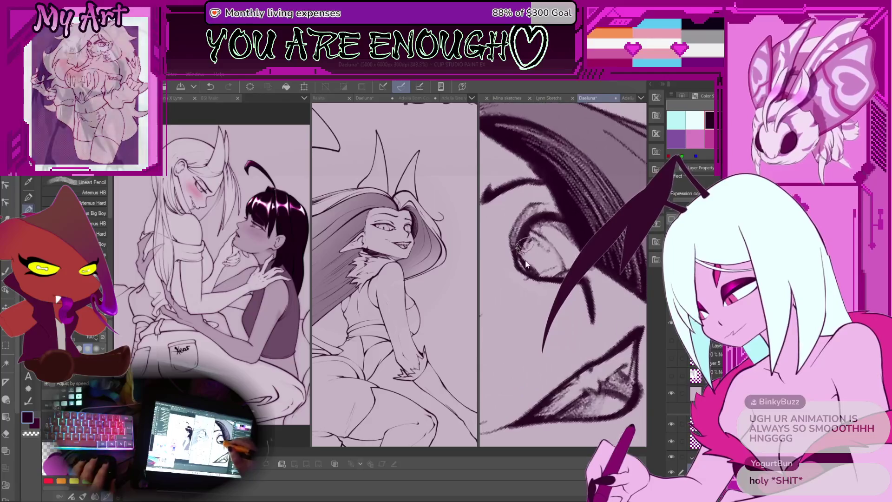
{"action": "key", "text": "ctrl+z"}
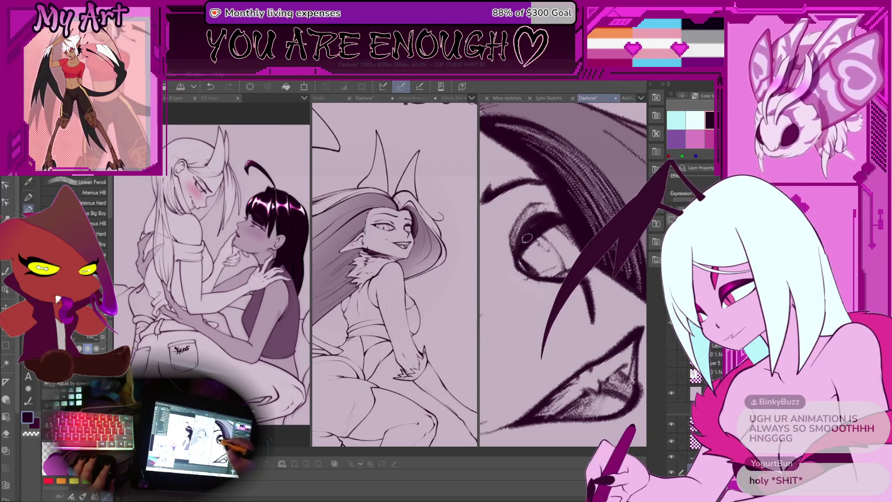
{"action": "key", "text": "ctrl+z"}
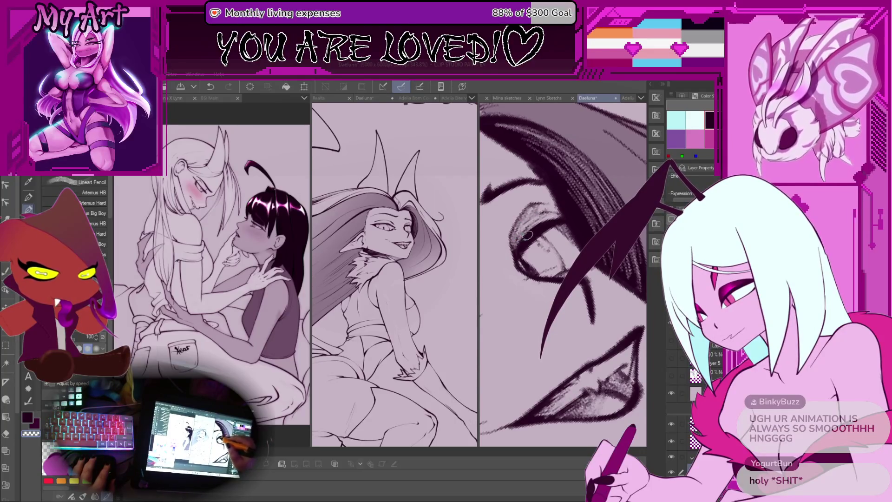
Redraw the eye line, then pan and zoom out to 60% showing face and upper body.
{"action": "scroll", "coordinate": [527, 234], "scroll_direction": "up", "scroll_amount": 5}
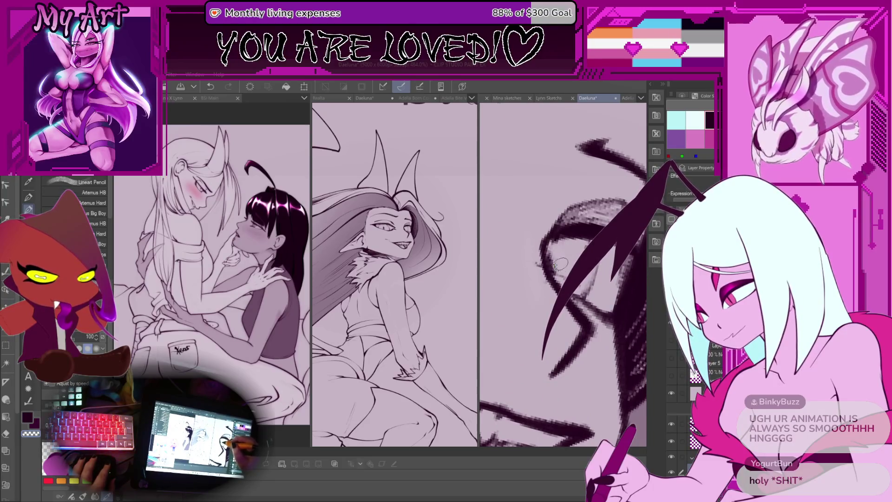
{"action": "key", "text": "ctrl+z"}
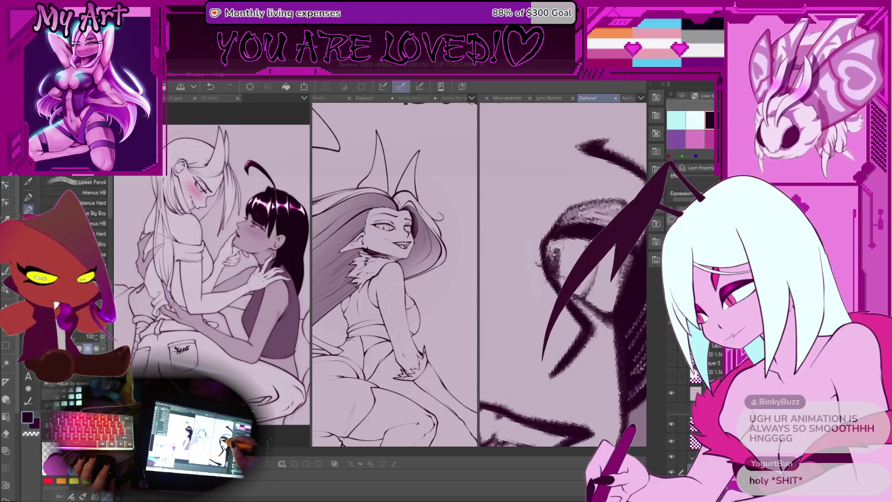
{"action": "left_click_drag", "start_coordinate": [671, 165], "coordinate": [541, 355]}
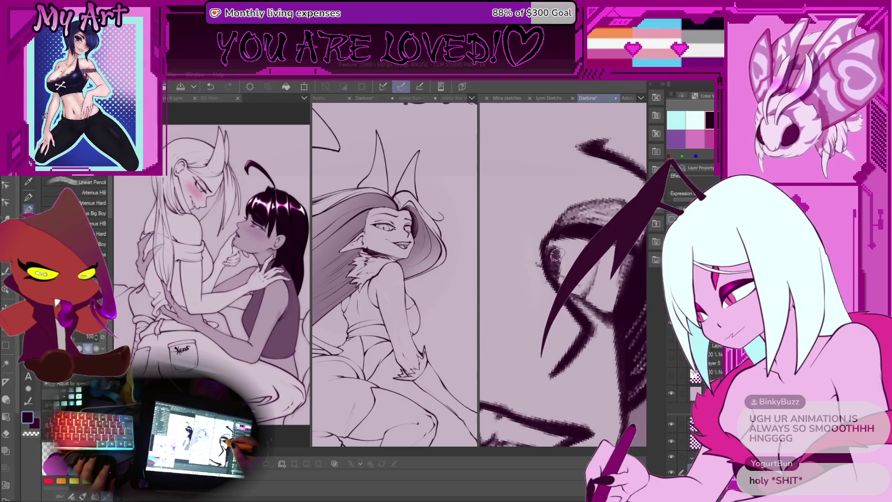
{"action": "key", "text": "ctrl+z"}
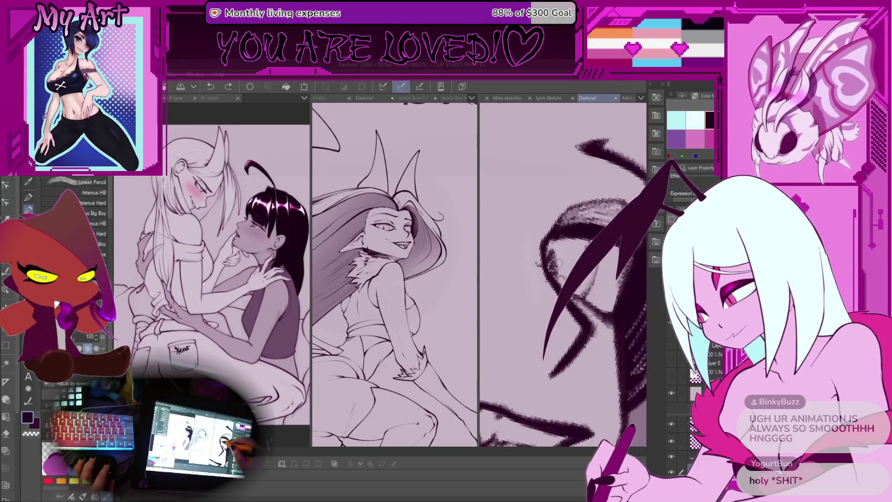
{"action": "key", "text": "ctrl+y"}
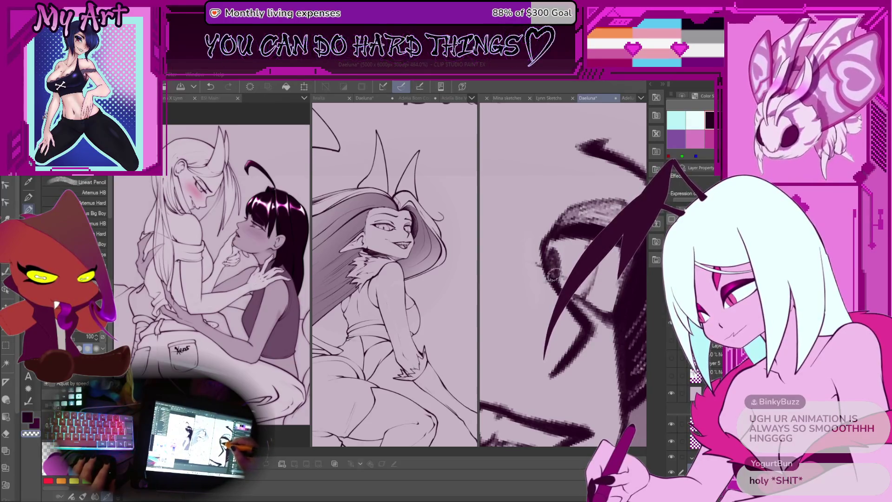
{"action": "left_click_drag", "start_coordinate": [559, 241], "coordinate": [578, 228]}
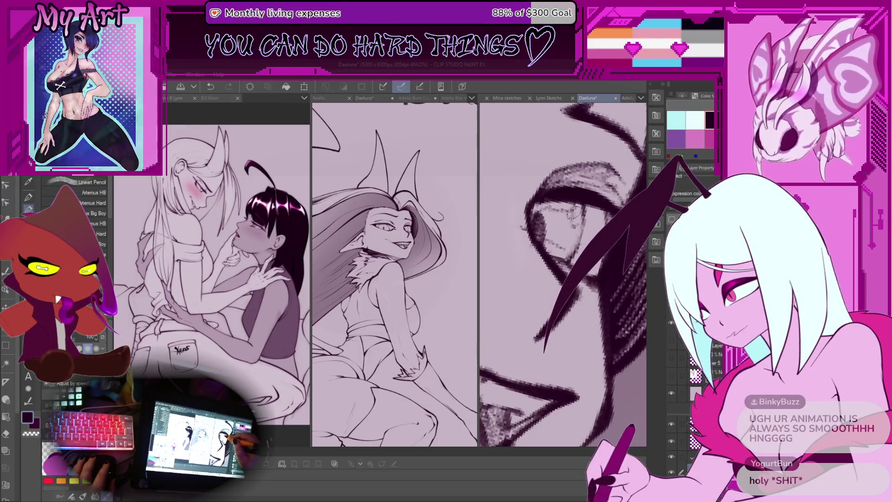
{"action": "scroll", "coordinate": [556, 208], "scroll_direction": "down", "scroll_amount": 3}
{"action": "scroll", "coordinate": [563, 274], "scroll_direction": "down", "scroll_amount": 6}
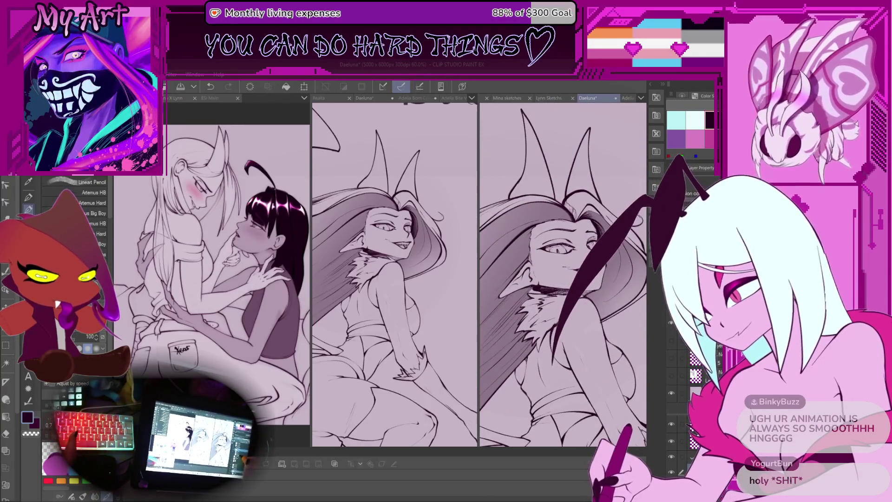
Lasso a freehand selection around Daeluna's eye, then widen it to cover the head.
{"action": "key", "text": "p"}
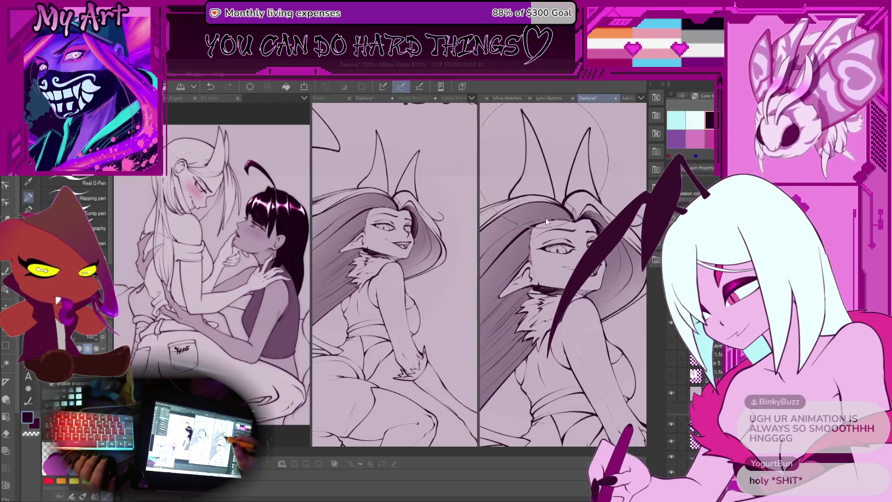
{"action": "scroll", "coordinate": [565, 279], "scroll_direction": "up", "scroll_amount": 5}
{"action": "scroll", "coordinate": [564, 278], "scroll_direction": "up", "scroll_amount": 5}
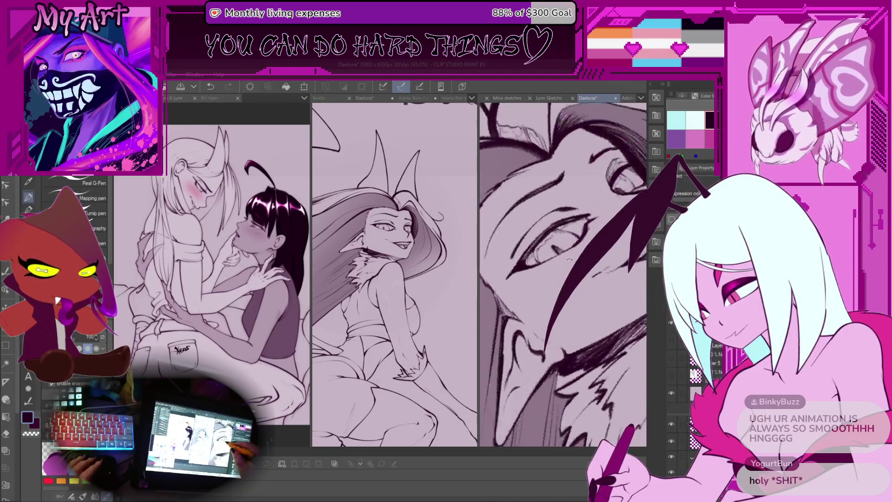
{"action": "key", "text": "p"}
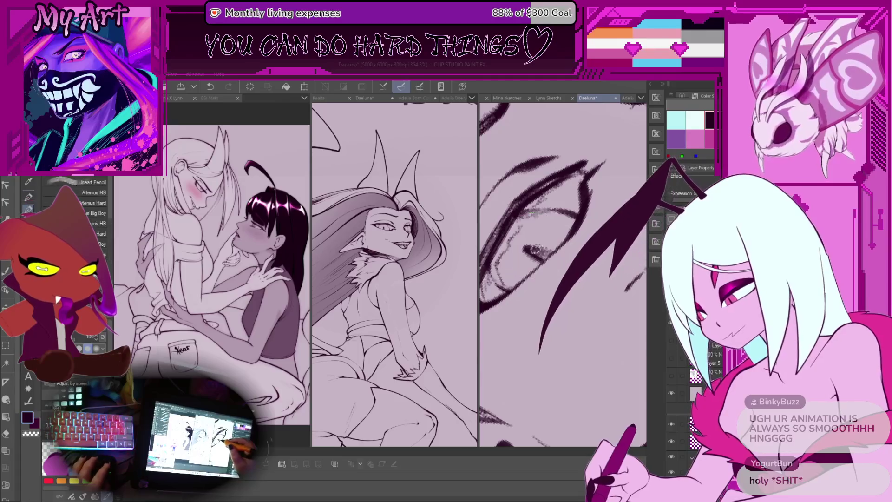
{"action": "key", "text": "b"}
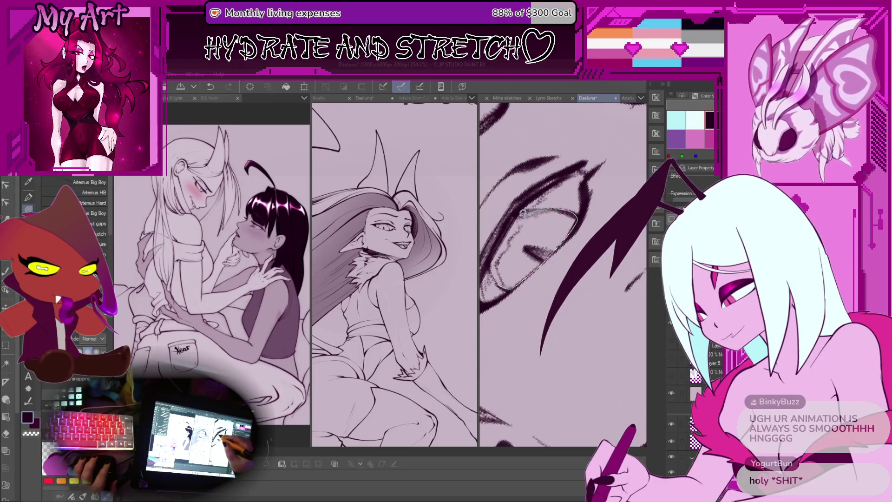
{"action": "scroll", "coordinate": [498, 245], "scroll_direction": "down", "scroll_amount": 3}
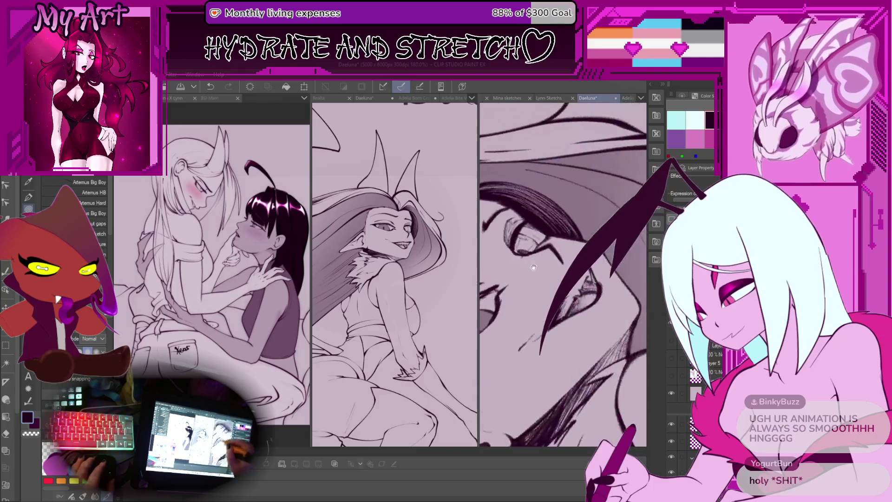
{"action": "scroll", "coordinate": [524, 233], "scroll_direction": "up", "scroll_amount": 2}
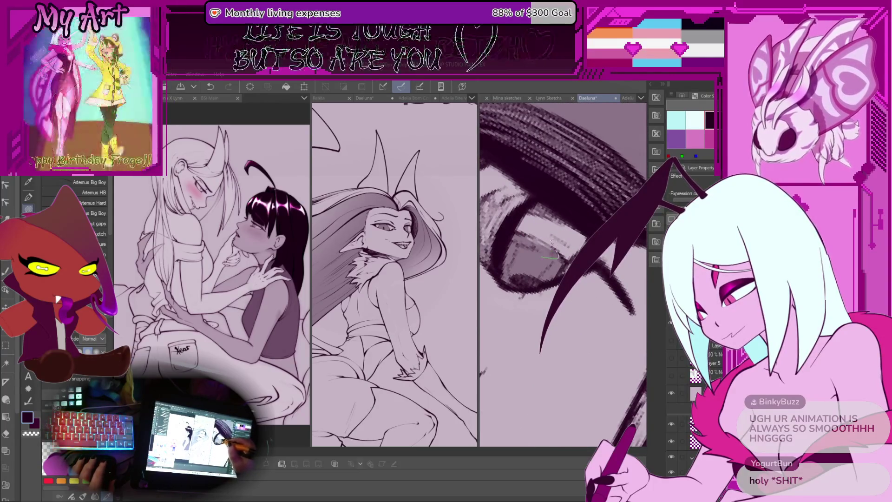
{"action": "scroll", "coordinate": [531, 285], "scroll_direction": "down", "scroll_amount": 2}
{"action": "scroll", "coordinate": [531, 285], "scroll_direction": "down", "scroll_amount": 3}
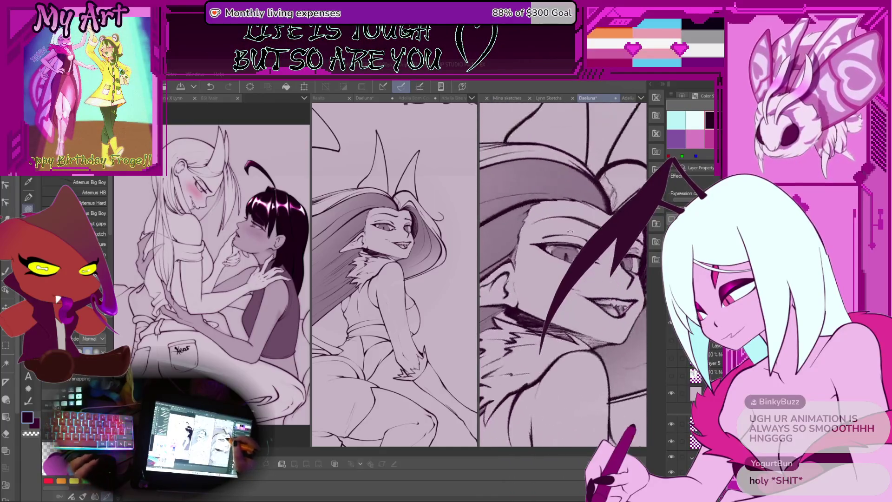
{"action": "key", "text": "m"}
{"action": "scroll", "coordinate": [557, 228], "scroll_direction": "down", "scroll_amount": 3}
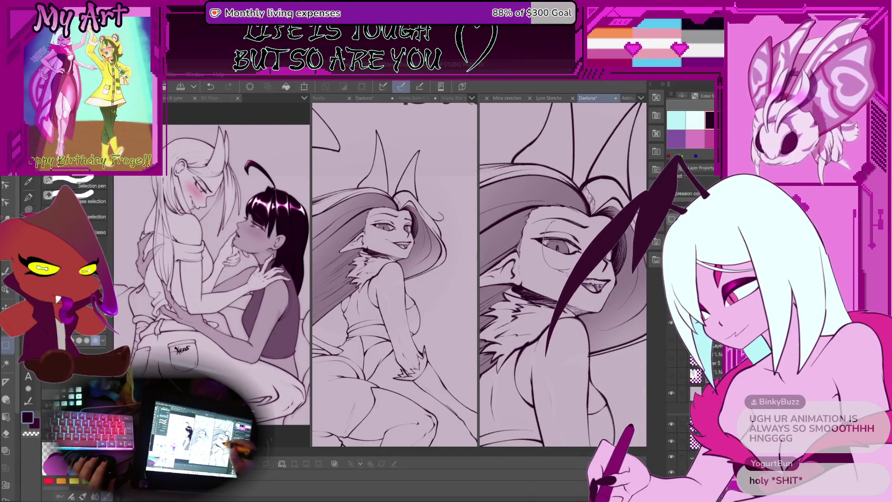
{"action": "left_click_drag", "start_coordinate": [606, 262], "coordinate": [607, 253]}
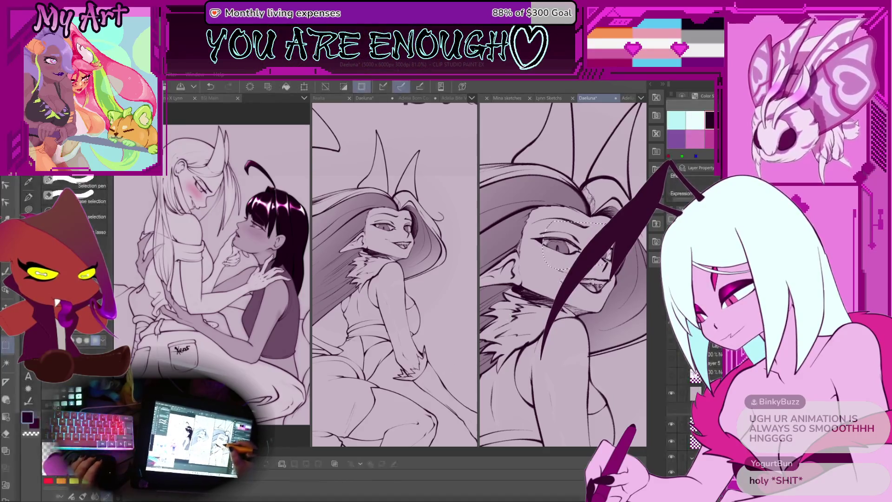
{"action": "key", "text": "ctrl+plus"}
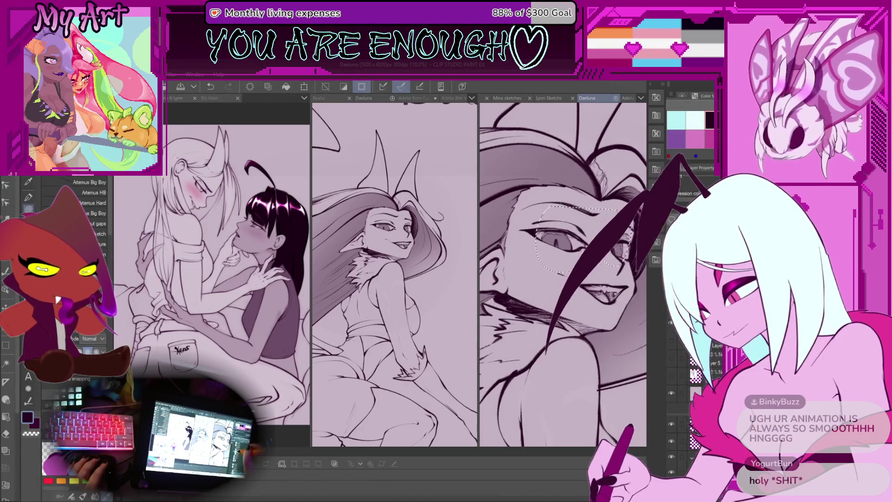
{"action": "left_click_drag", "start_coordinate": [483, 148], "coordinate": [486, 251]}
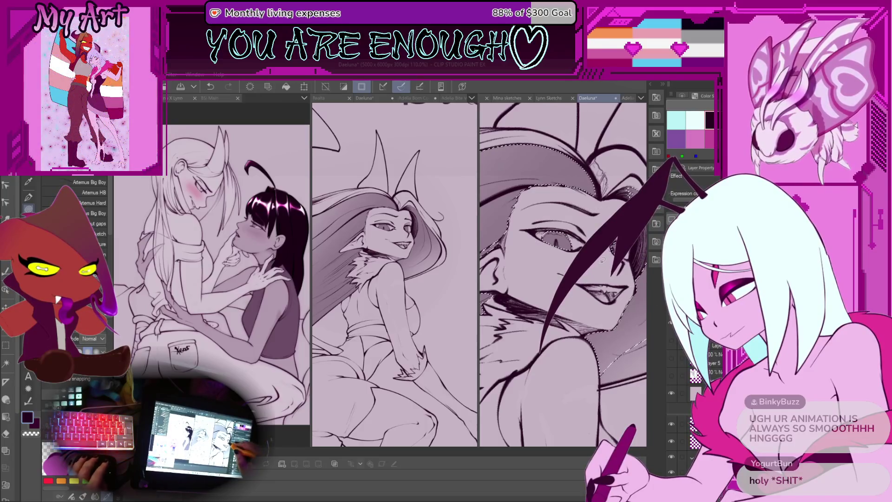
Redraw the eye's line with the Real G-Pen, undoing the unwanted strokes.
{"action": "key", "text": "ctrl+plus"}
{"action": "key", "text": "p"}
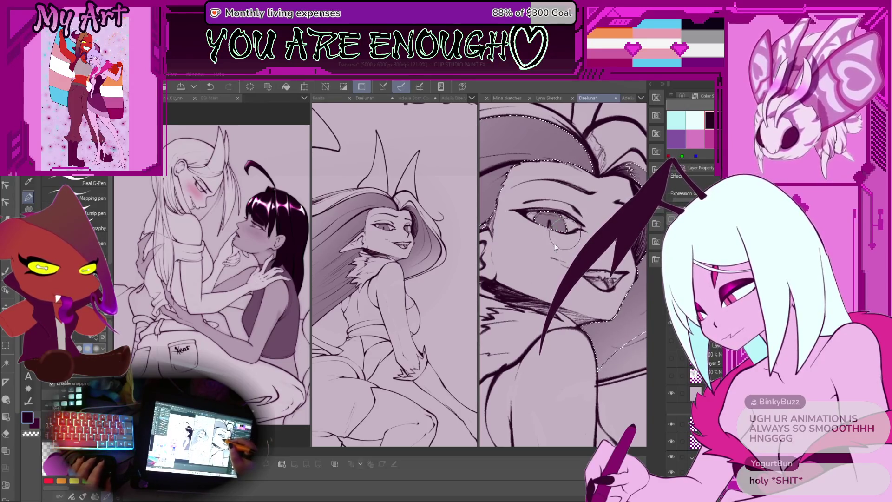
{"action": "key", "text": "ctrl+z"}
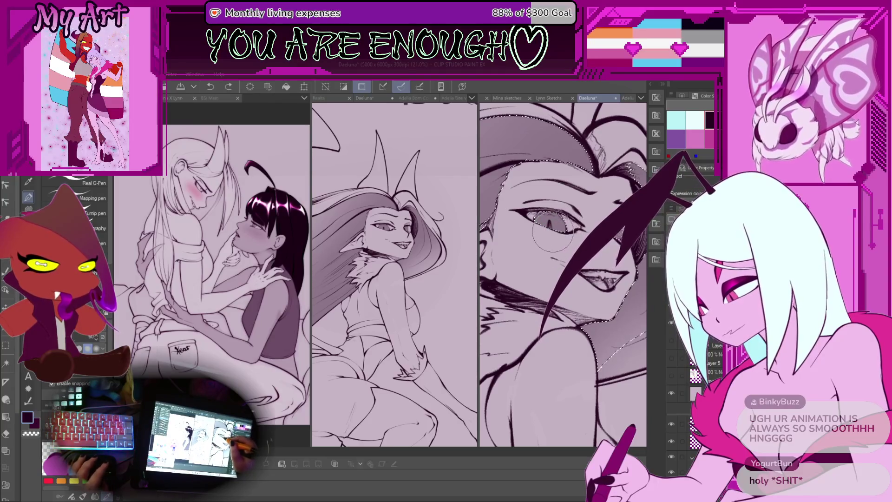
{"action": "left_click_drag", "start_coordinate": [539, 218], "coordinate": [564, 225]}
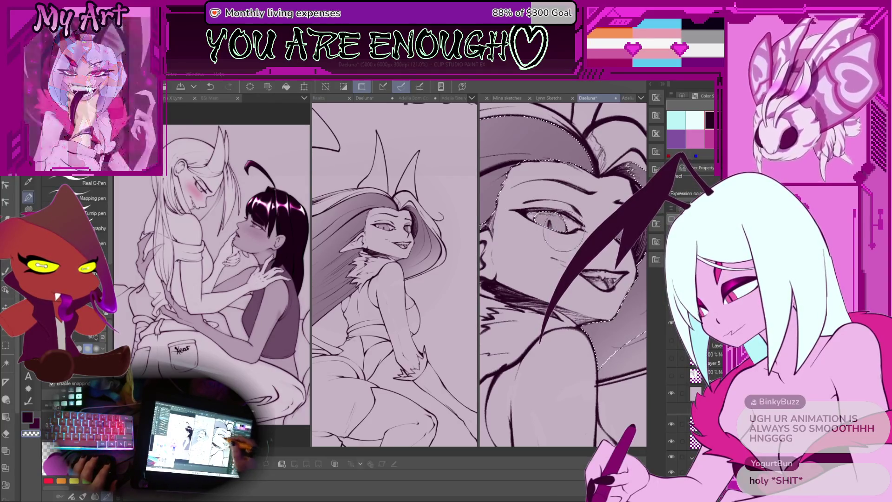
{"action": "key", "text": "ctrl+z"}
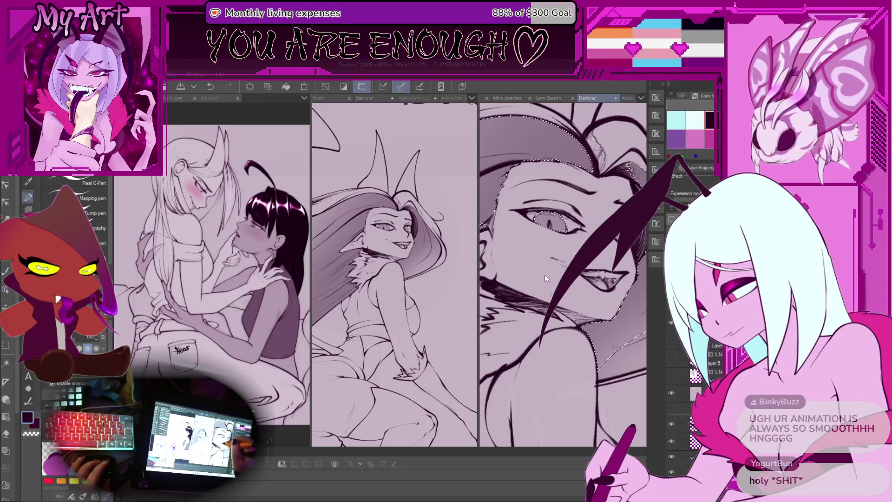
Deselect and redraw the dark hair strand over the eye with a new curve.
{"action": "key", "text": "ctrl+d"}
{"action": "scroll", "coordinate": [546, 278], "scroll_direction": "up", "scroll_amount": 3}
{"action": "key", "text": "b"}
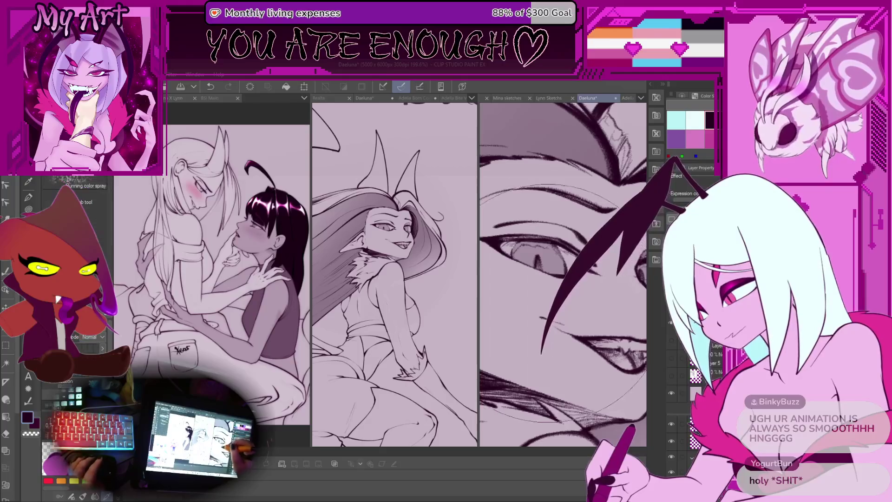
{"action": "mouse_move", "coordinate": [561, 318]}
{"action": "left_mouse_down"}
{"action": "mouse_move", "coordinate": [572, 293]}
{"action": "mouse_move", "coordinate": [547, 253]}
{"action": "mouse_move", "coordinate": [546, 266]}
{"action": "left_mouse_up"}
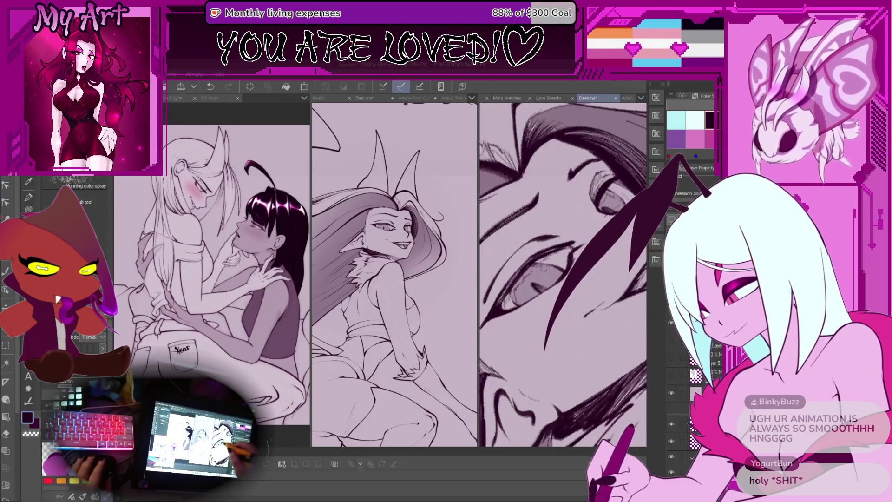
{"action": "key", "text": "ctrl+z"}
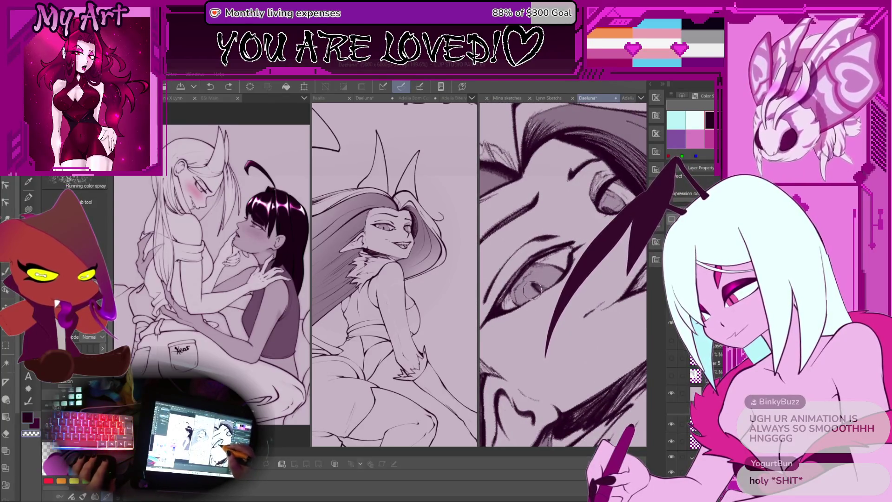
{"action": "key", "text": "ctrl+y"}
{"action": "mouse_move", "coordinate": [614, 276]}
{"action": "left_mouse_down"}
{"action": "mouse_move", "coordinate": [631, 230]}
{"action": "mouse_move", "coordinate": [544, 344]}
{"action": "left_mouse_up"}
{"action": "mouse_move", "coordinate": [625, 230]}
{"action": "left_mouse_down"}
{"action": "mouse_move", "coordinate": [576, 267]}
{"action": "mouse_move", "coordinate": [539, 348]}
{"action": "left_mouse_up"}
{"action": "mouse_move", "coordinate": [557, 269]}
{"action": "left_mouse_down"}
{"action": "mouse_move", "coordinate": [576, 253]}
{"action": "mouse_move", "coordinate": [546, 326]}
{"action": "mouse_move", "coordinate": [525, 274]}
{"action": "left_mouse_up"}
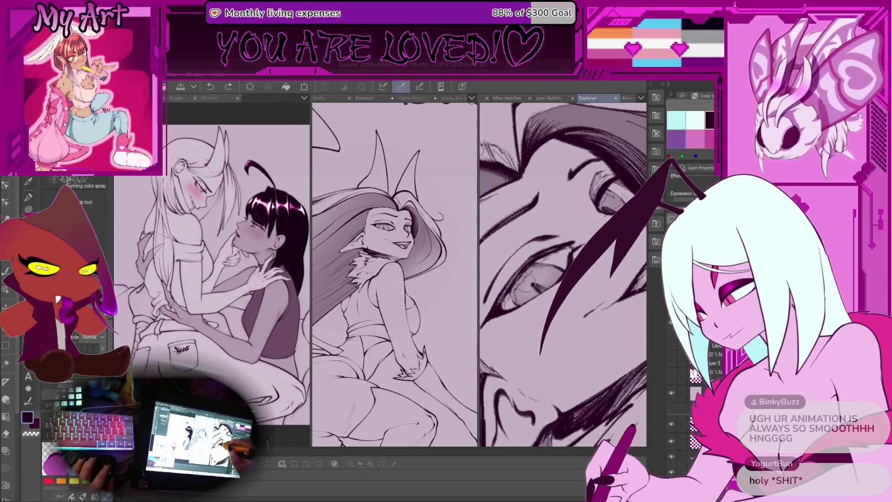
{"action": "scroll", "coordinate": [527, 281], "scroll_direction": "down", "scroll_amount": 3}
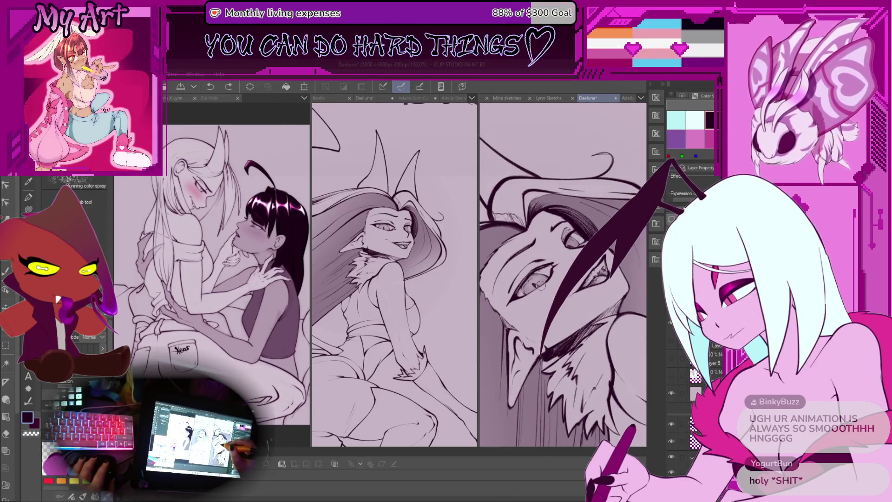
{"action": "scroll", "coordinate": [540, 286], "scroll_direction": "up", "scroll_amount": 2}
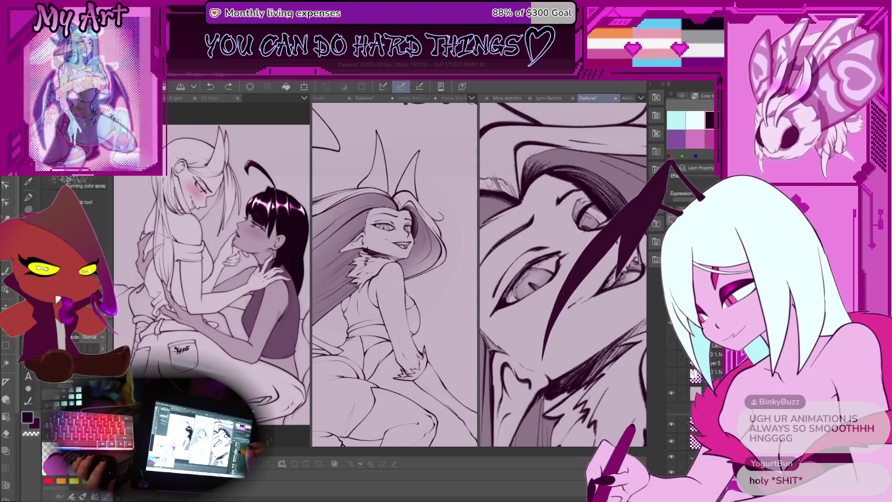
{"action": "scroll", "coordinate": [562, 274], "scroll_direction": "up", "scroll_amount": 2}
Lasso the eye, airbrush it slightly darker with Running color spray, then deselect.
{"action": "key", "text": "m"}
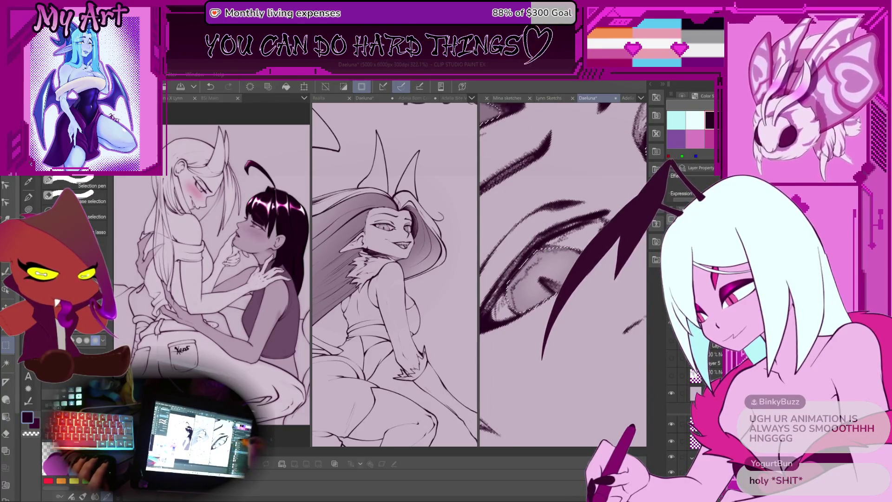
{"action": "key", "text": "b"}
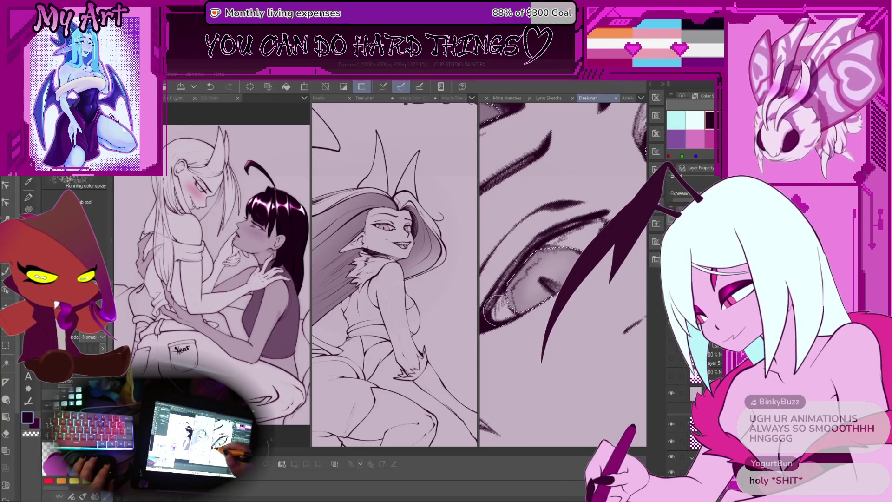
{"action": "mouse_move", "coordinate": [509, 268]}
{"action": "left_mouse_down"}
{"action": "mouse_move", "coordinate": [562, 275]}
{"action": "mouse_move", "coordinate": [589, 241]}
{"action": "left_mouse_up"}
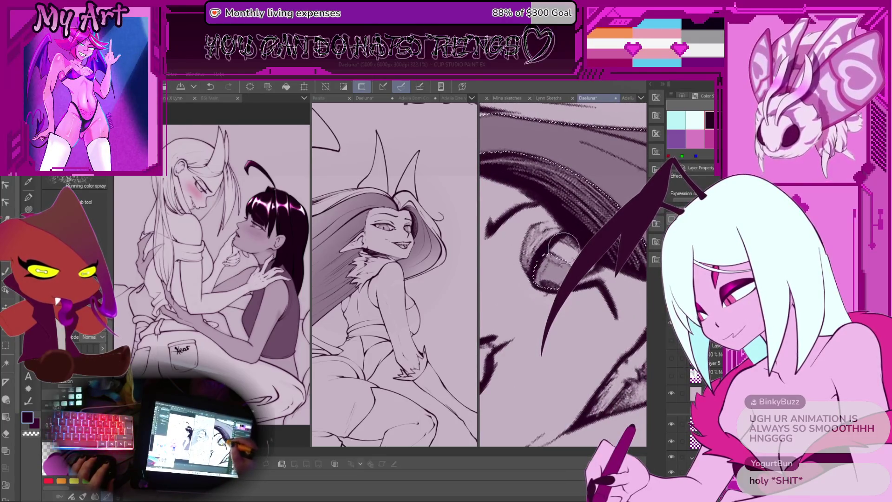
{"action": "left_click_drag", "start_coordinate": [567, 288], "coordinate": [553, 275]}
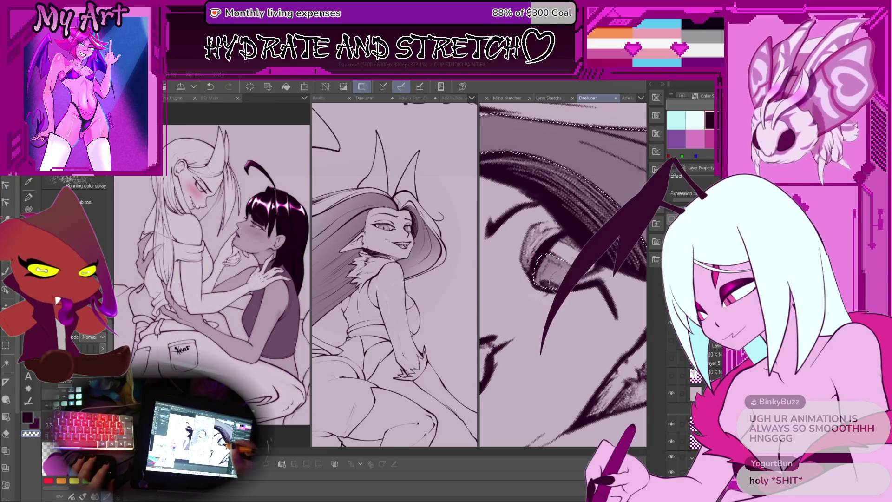
{"action": "key", "text": "ctrl+d"}
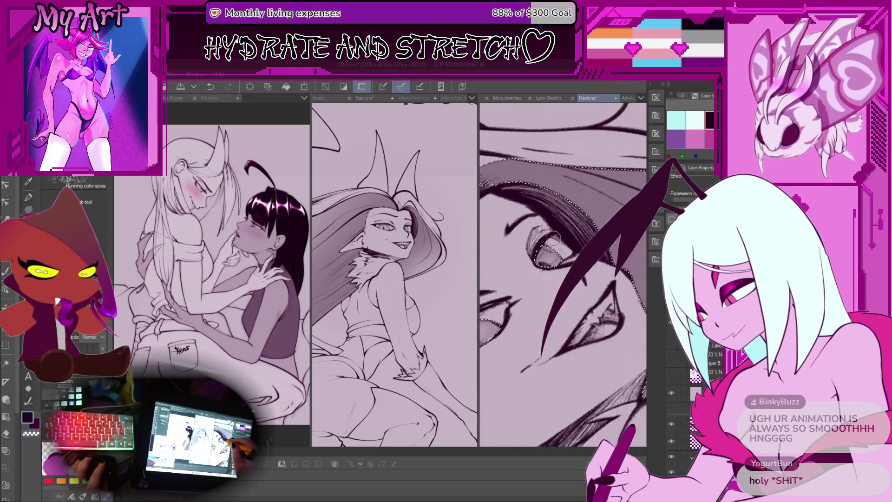
{"action": "scroll", "coordinate": [562, 274], "scroll_direction": "down", "scroll_amount": 5}
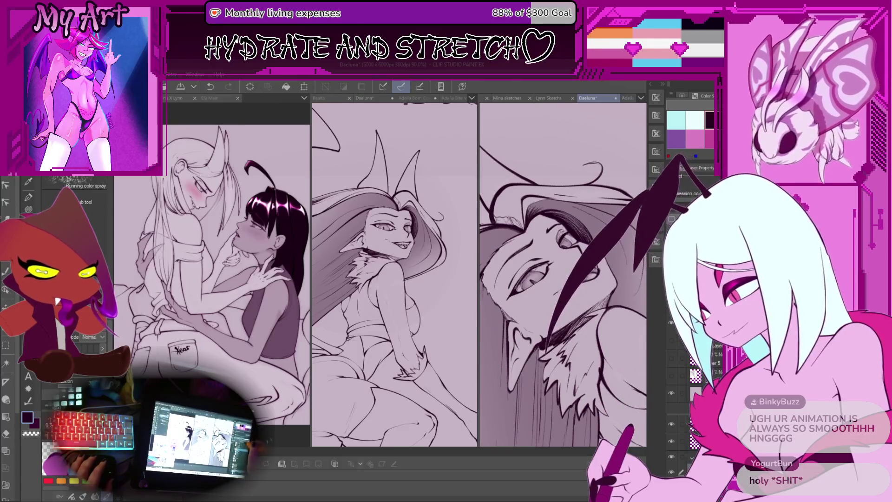
Zoom in close on the eye, pick a colour, and shrink the pen to about half size.
{"action": "key", "text": "p"}
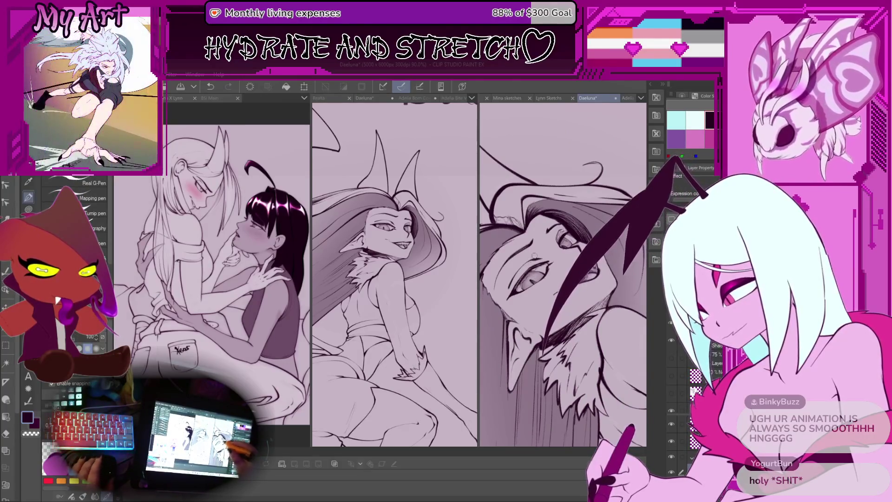
{"action": "left_click", "coordinate": [688, 98]}
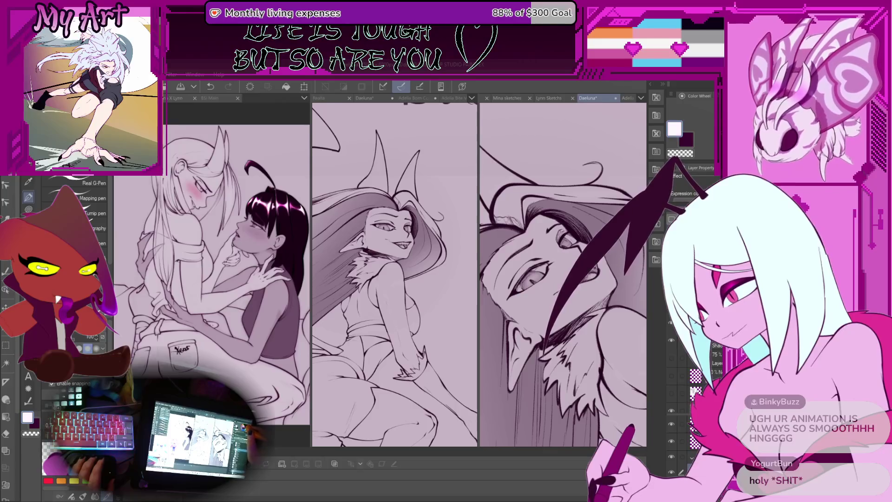
{"action": "scroll", "coordinate": [525, 255], "scroll_direction": "up", "scroll_amount": 3}
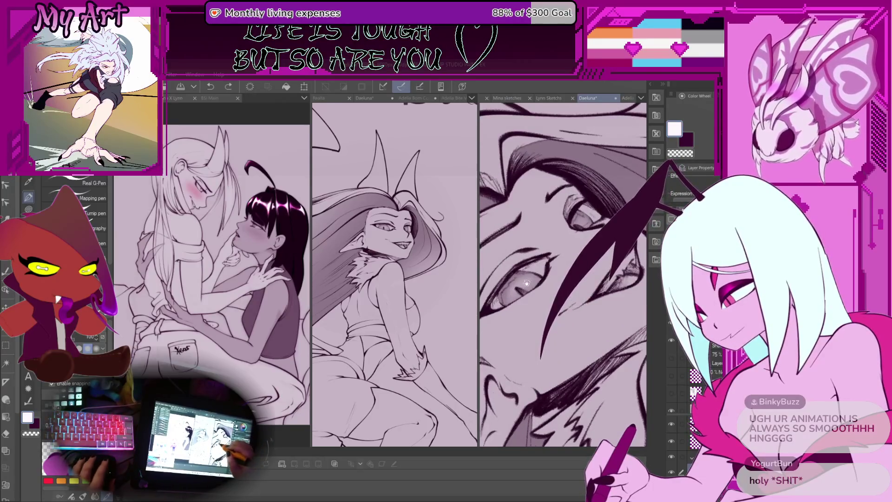
{"action": "left_click_drag", "start_coordinate": [503, 269], "coordinate": [525, 255]}
{"action": "scroll", "coordinate": [529, 256], "scroll_direction": "up", "scroll_amount": 5}
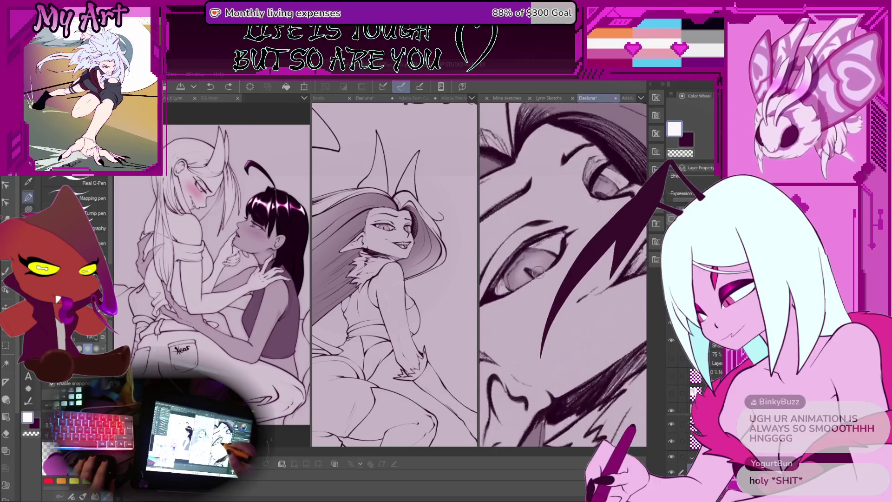
{"action": "key", "text": "bracketleft"}
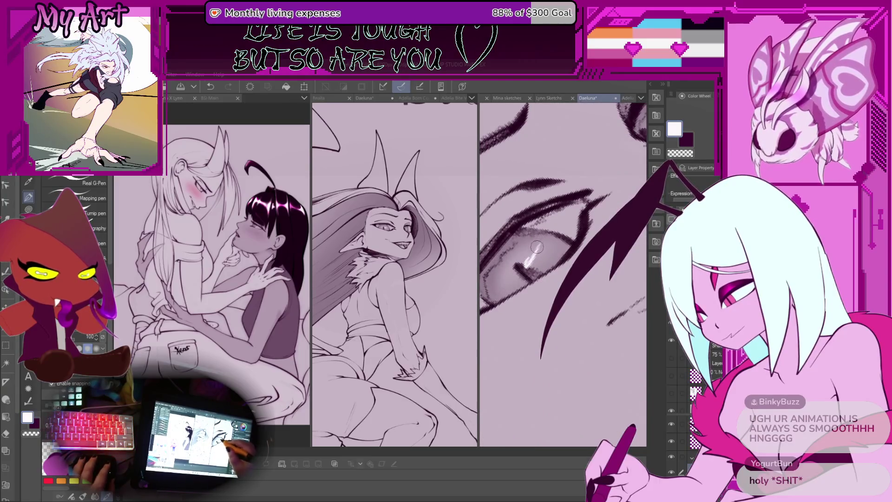
{"action": "scroll", "coordinate": [531, 256], "scroll_direction": "down", "scroll_amount": 3}
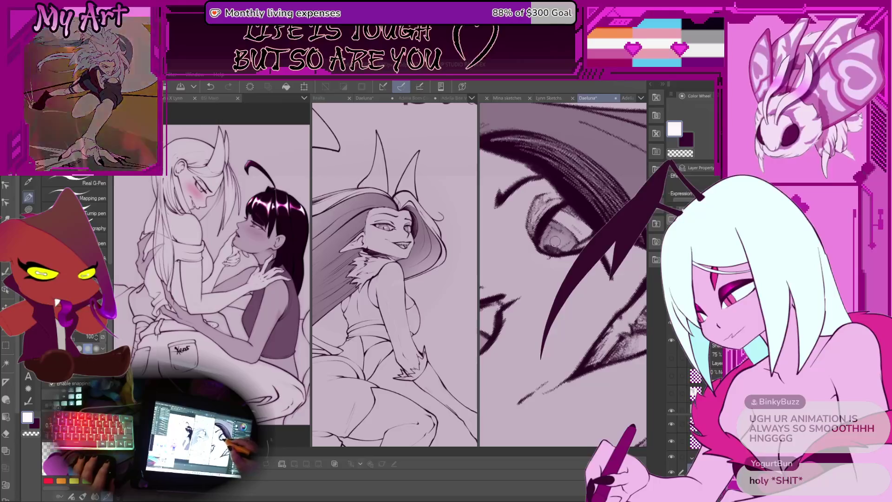
{"action": "scroll", "coordinate": [560, 230], "scroll_direction": "down", "scroll_amount": 2}
Rotate the view to angle the eye and paint a dark purple stroke in the iris.
{"action": "key", "text": "b"}
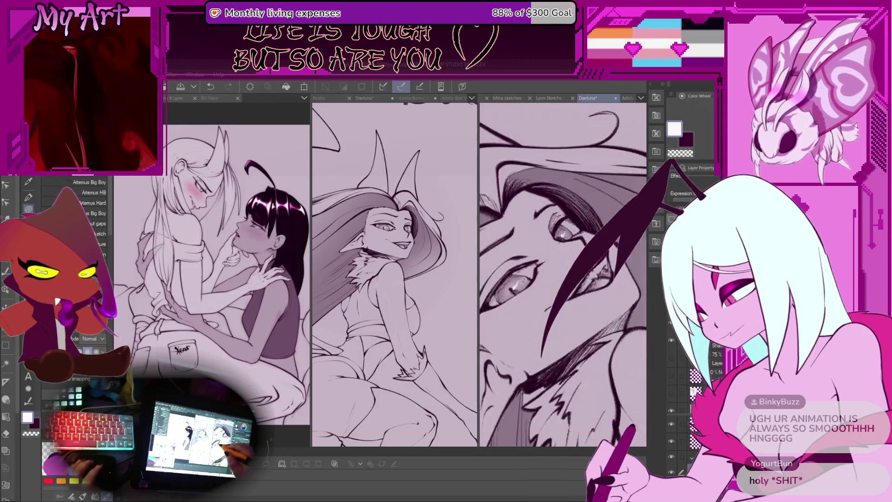
{"action": "scroll", "coordinate": [515, 247], "scroll_direction": "up", "scroll_amount": 3}
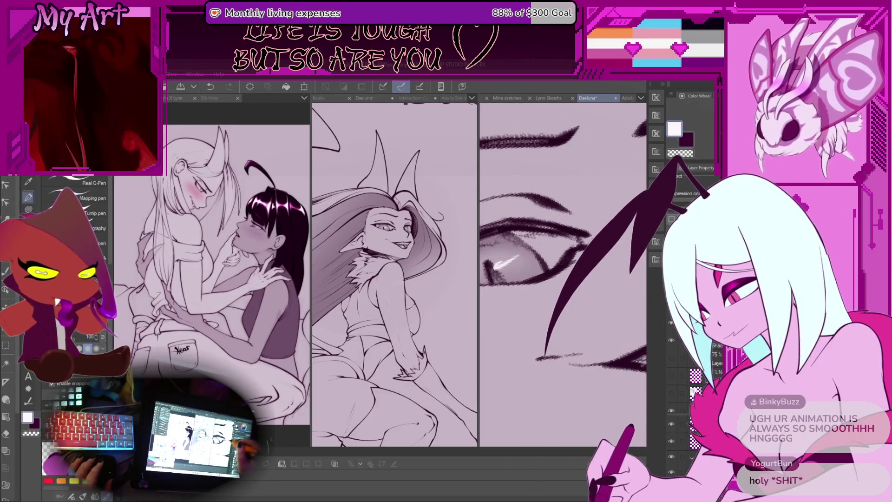
{"action": "key", "text": "minus"}
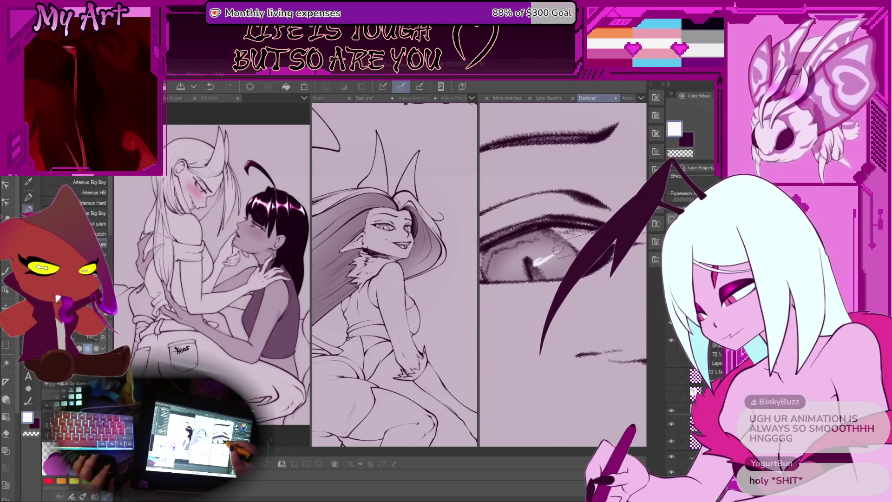
{"action": "key", "text": "minus"}
{"action": "scroll", "coordinate": [543, 251], "scroll_direction": "up", "scroll_amount": 2}
{"action": "key", "text": "x"}
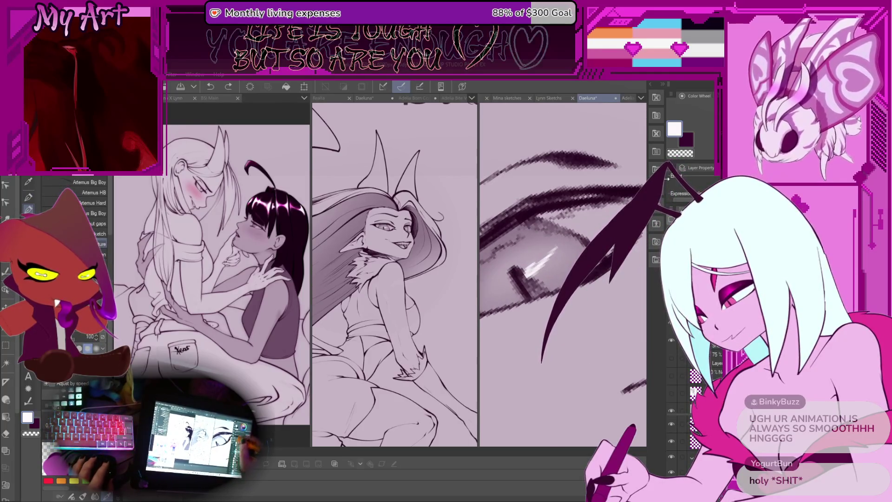
{"action": "left_click_drag", "start_coordinate": [527, 282], "coordinate": [557, 241]}
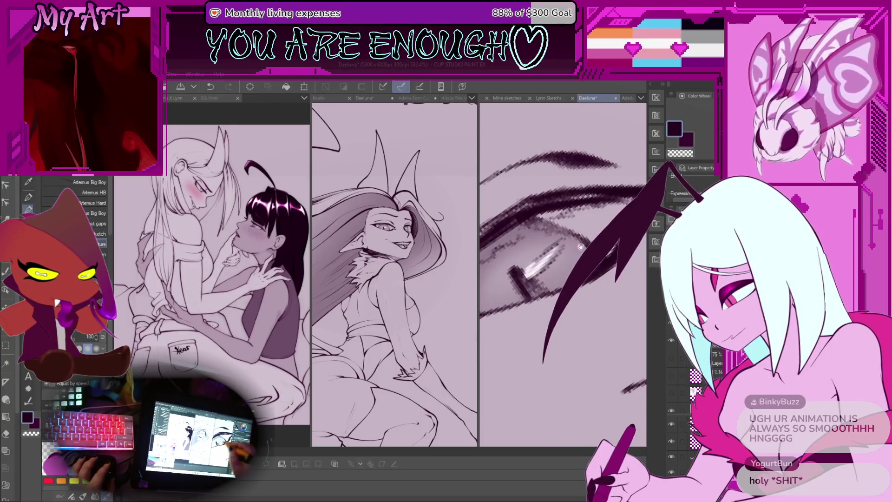
{"action": "scroll", "coordinate": [572, 251], "scroll_direction": "down", "scroll_amount": 4}
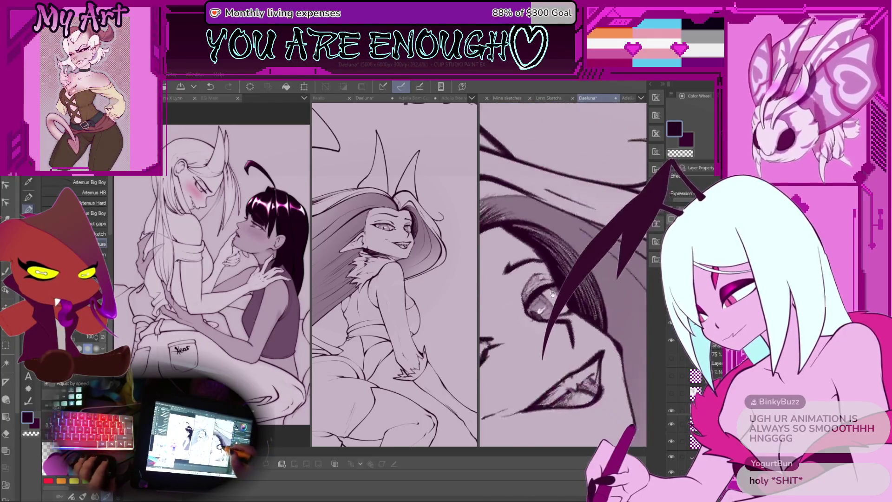
Pan across the Daeluna page to centre the legs, with Auto Select active.
{"action": "scroll", "coordinate": [562, 274], "scroll_direction": "down", "scroll_amount": 6}
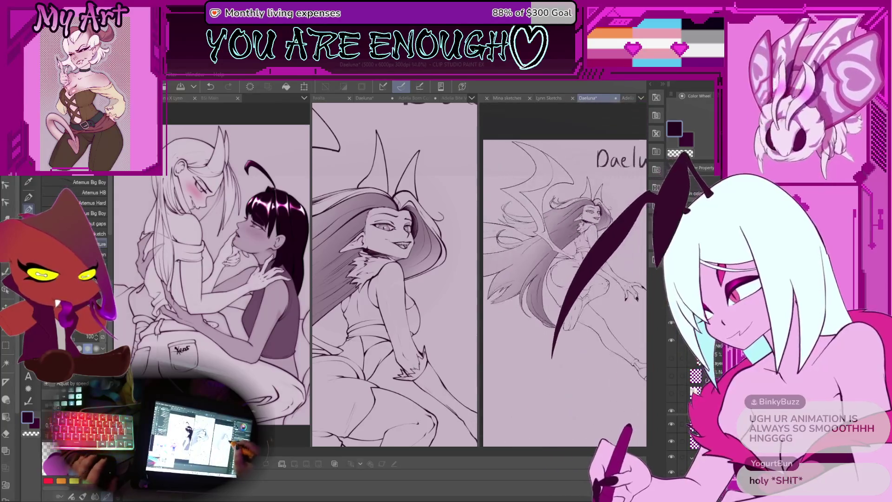
{"action": "scroll", "coordinate": [548, 243], "scroll_direction": "up", "scroll_amount": 3}
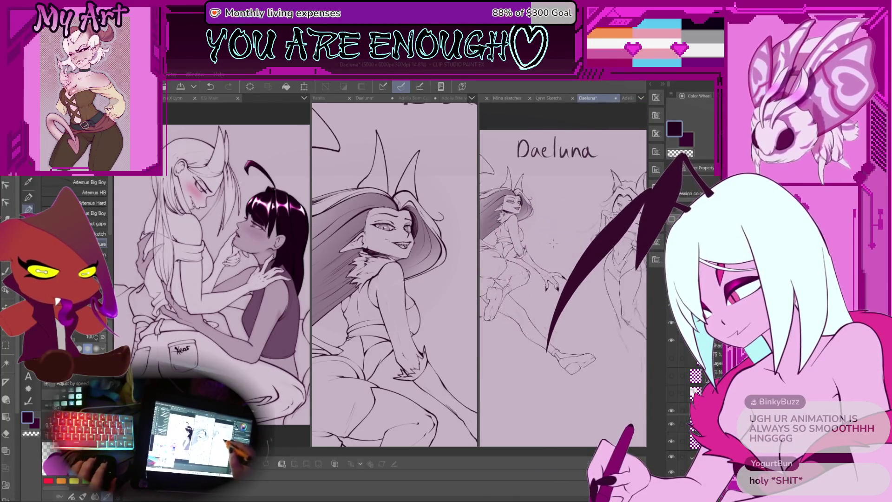
{"action": "scroll", "coordinate": [549, 243], "scroll_direction": "down", "scroll_amount": 3}
{"action": "scroll", "coordinate": [635, 274], "scroll_direction": "up", "scroll_amount": 5}
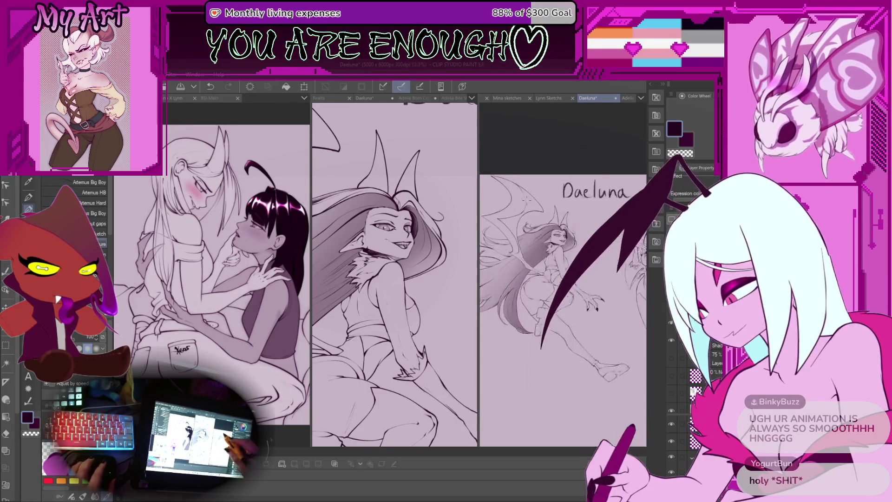
{"action": "scroll", "coordinate": [637, 275], "scroll_direction": "down", "scroll_amount": 2}
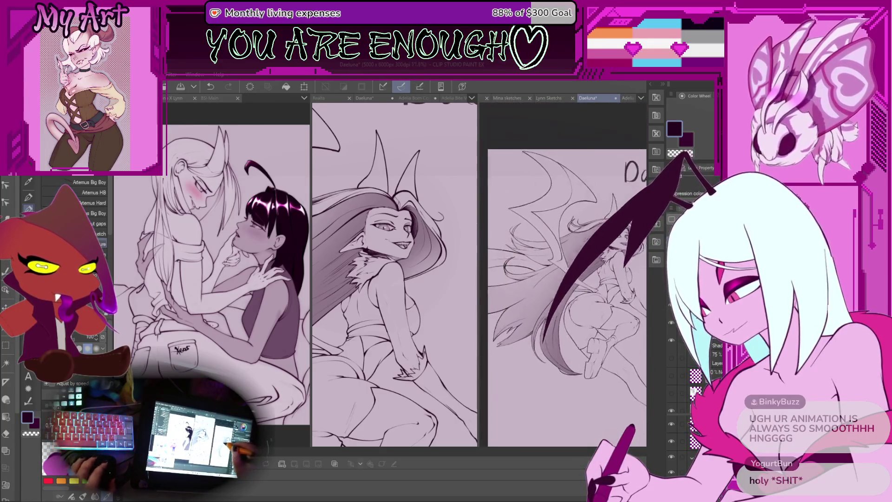
{"action": "scroll", "coordinate": [587, 360], "scroll_direction": "down", "scroll_amount": 1}
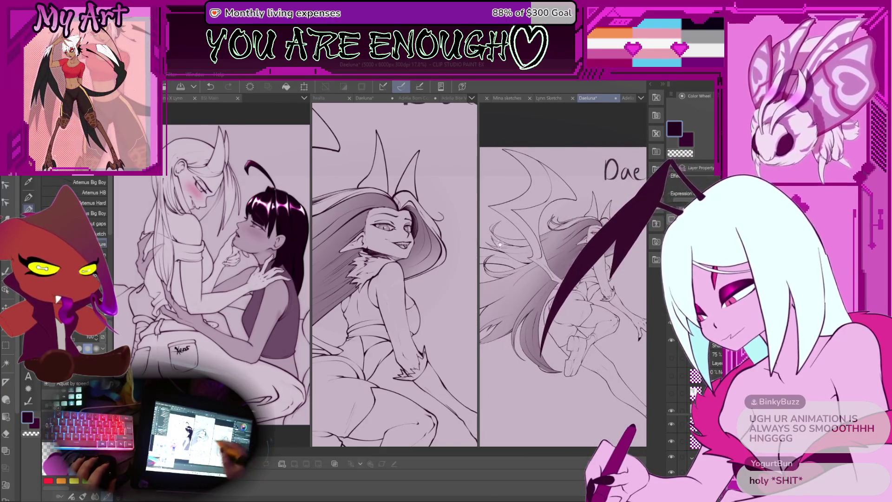
{"action": "left_click_drag", "start_coordinate": [542, 288], "coordinate": [535, 273]}
{"action": "mouse_move", "coordinate": [546, 303]}
{"action": "left_mouse_down"}
{"action": "mouse_move", "coordinate": [571, 299]}
{"action": "mouse_move", "coordinate": [559, 271]}
{"action": "left_mouse_up"}
{"action": "key", "text": "w"}
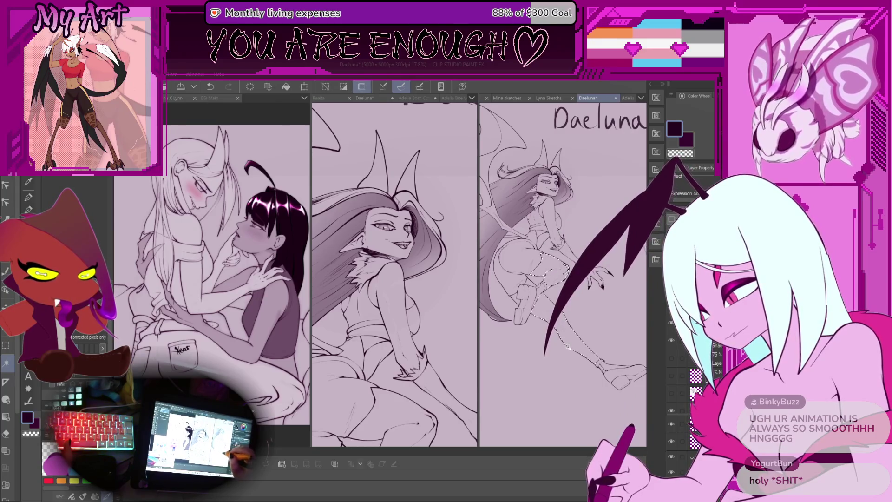
{"action": "left_click_drag", "start_coordinate": [597, 352], "coordinate": [633, 354]}
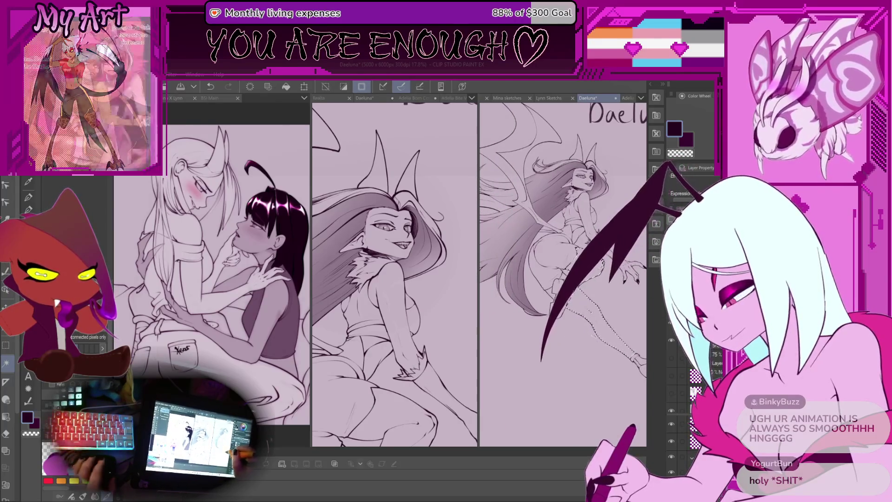
{"action": "scroll", "coordinate": [630, 353], "scroll_direction": "up", "scroll_amount": 4}
{"action": "scroll", "coordinate": [578, 343], "scroll_direction": "up", "scroll_amount": 2}
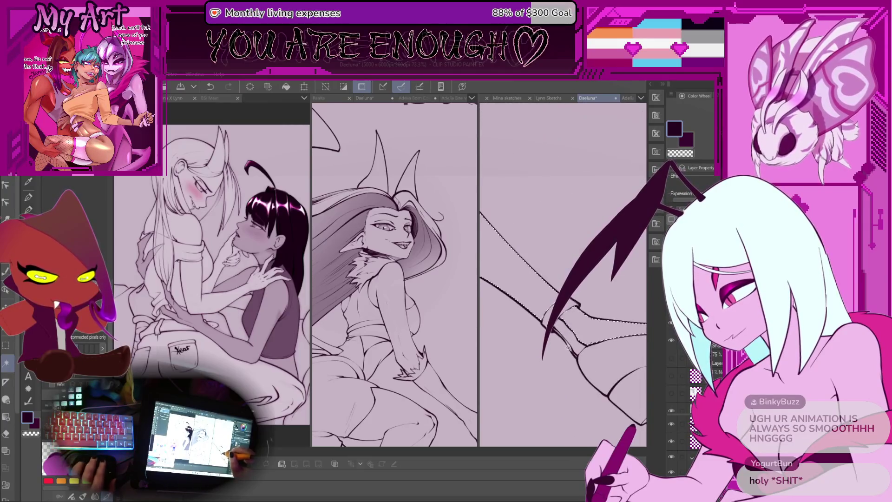
{"action": "mouse_move", "coordinate": [584, 328]}
{"action": "left_mouse_down"}
{"action": "mouse_move", "coordinate": [611, 347]}
{"action": "mouse_move", "coordinate": [691, 351]}
{"action": "left_mouse_up"}
Switch to the Selection pen and zoom along the knee to check the leg selection outline.
{"action": "key", "text": "ctrl+minus"}
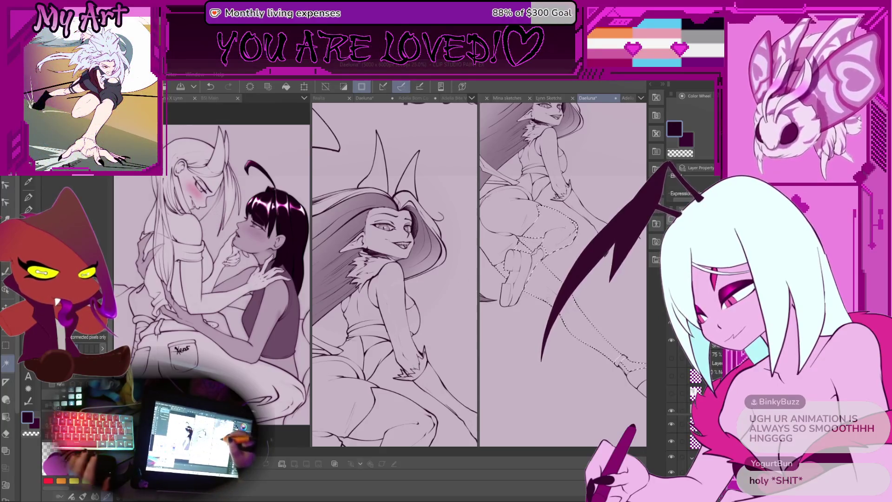
{"action": "scroll", "coordinate": [562, 274], "scroll_direction": "up", "scroll_amount": 5}
{"action": "key", "text": "m"}
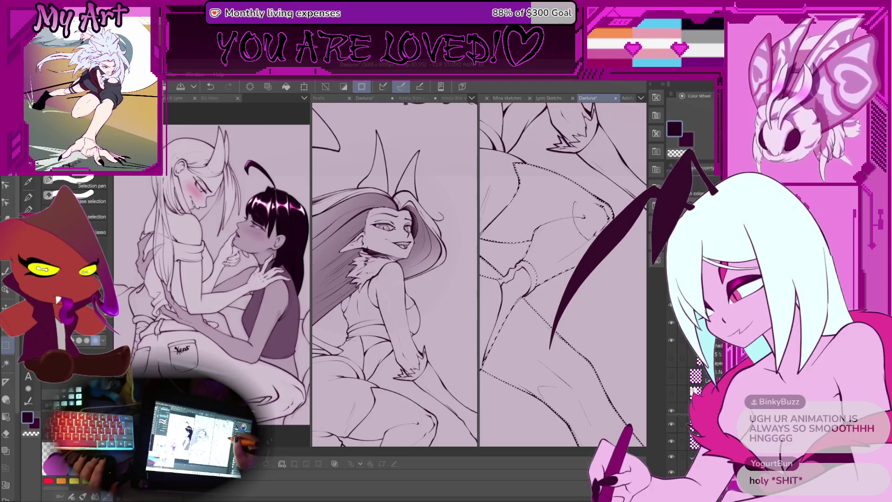
{"action": "scroll", "coordinate": [580, 209], "scroll_direction": "down", "scroll_amount": 3}
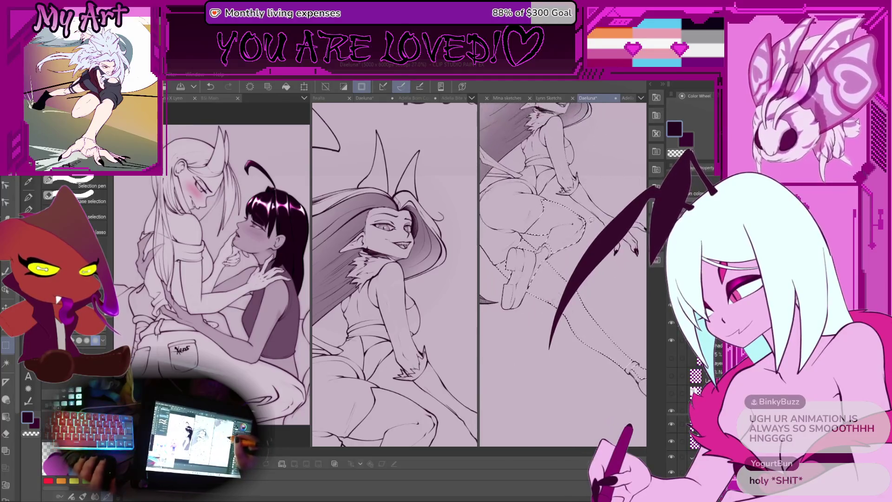
{"action": "scroll", "coordinate": [581, 223], "scroll_direction": "down", "scroll_amount": 2}
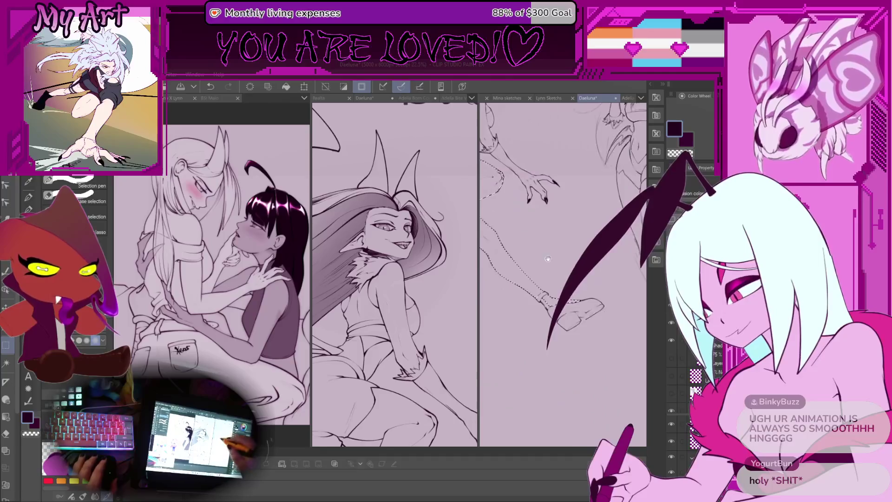
{"action": "scroll", "coordinate": [534, 279], "scroll_direction": "up", "scroll_amount": 5}
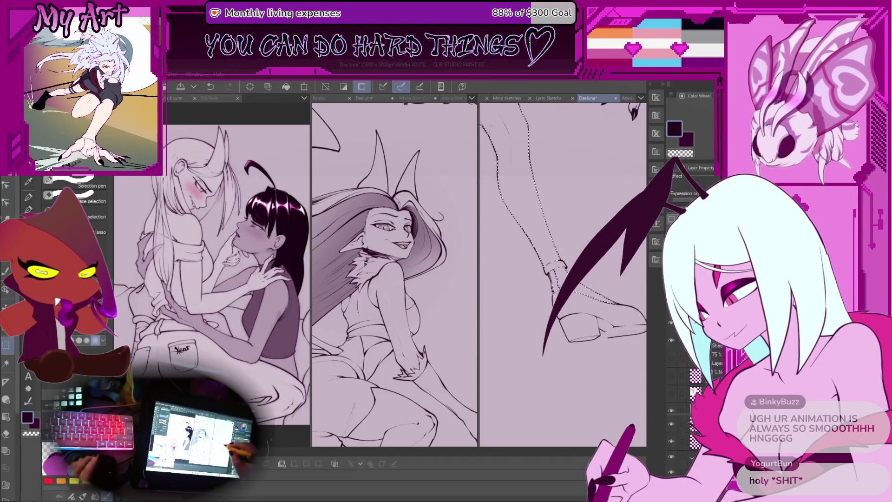
{"action": "scroll", "coordinate": [544, 275], "scroll_direction": "up", "scroll_amount": 1}
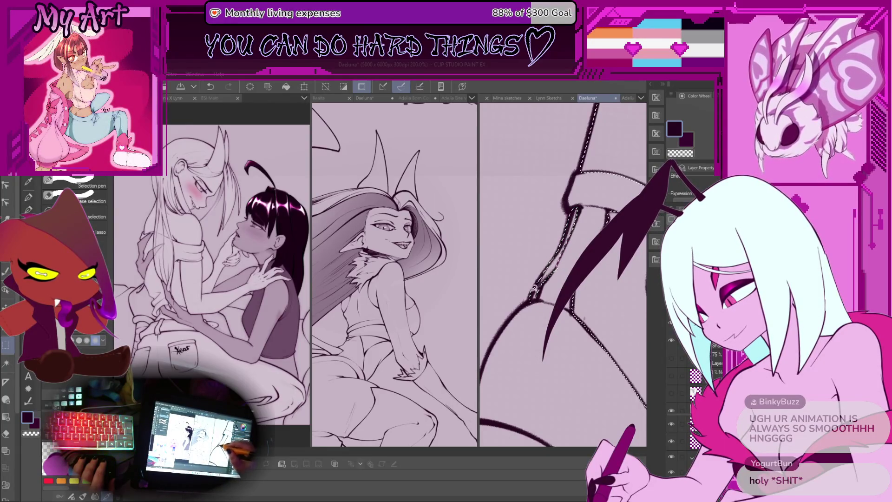
{"action": "scroll", "coordinate": [567, 238], "scroll_direction": "down", "scroll_amount": 5}
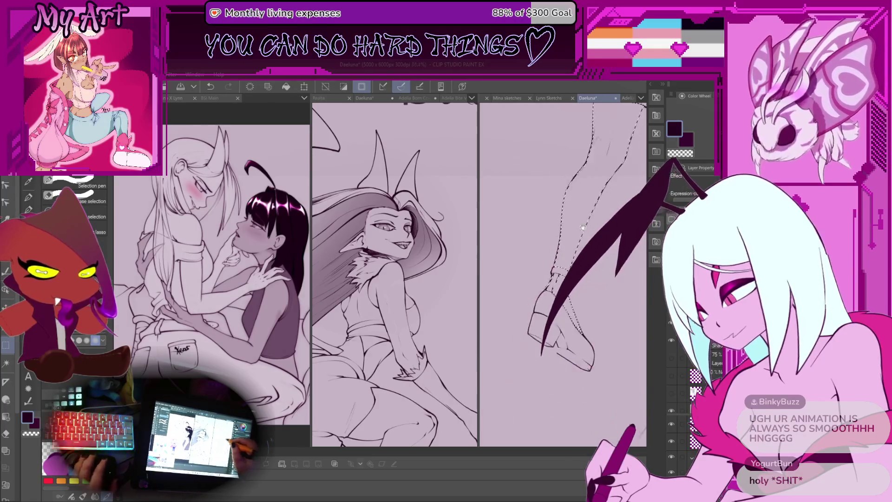
{"action": "scroll", "coordinate": [566, 247], "scroll_direction": "up", "scroll_amount": 2}
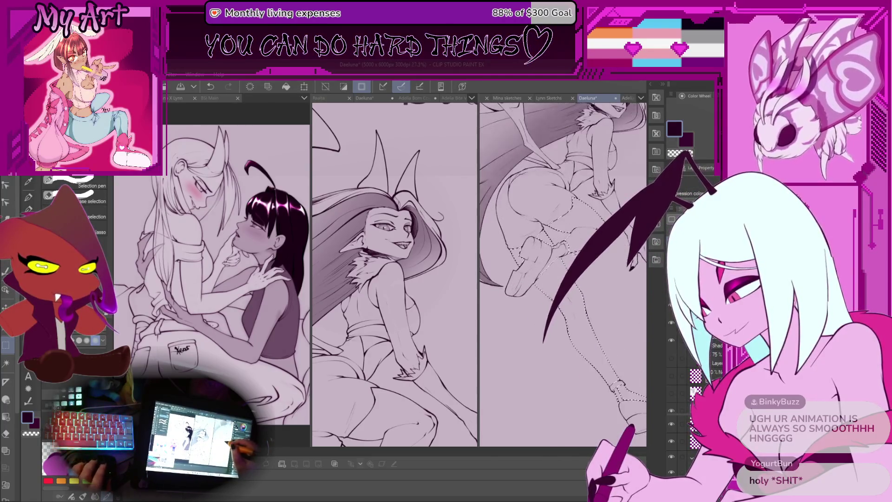
{"action": "scroll", "coordinate": [536, 262], "scroll_direction": "up", "scroll_amount": 3}
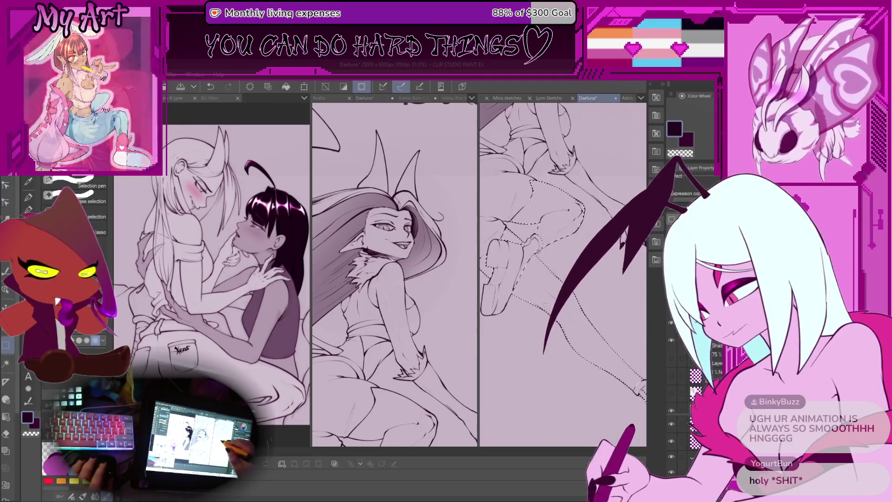
{"action": "scroll", "coordinate": [536, 263], "scroll_direction": "up", "scroll_amount": 4}
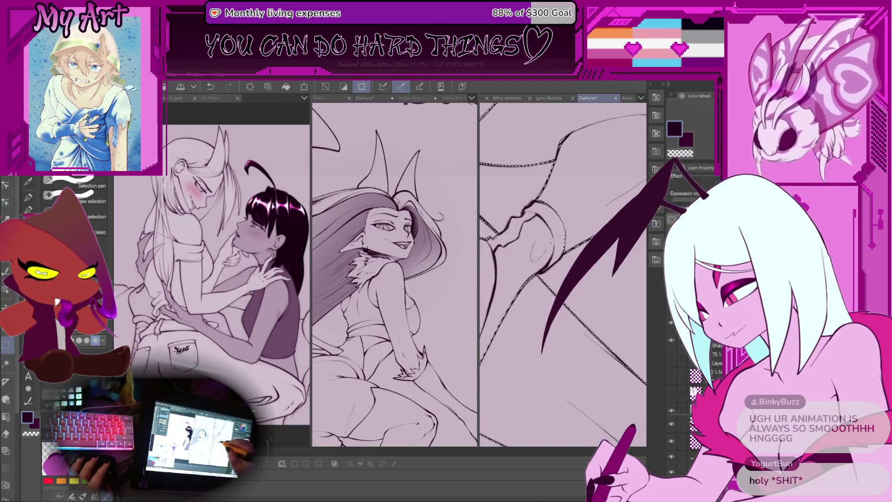
{"action": "left_click_drag", "start_coordinate": [521, 262], "coordinate": [530, 244]}
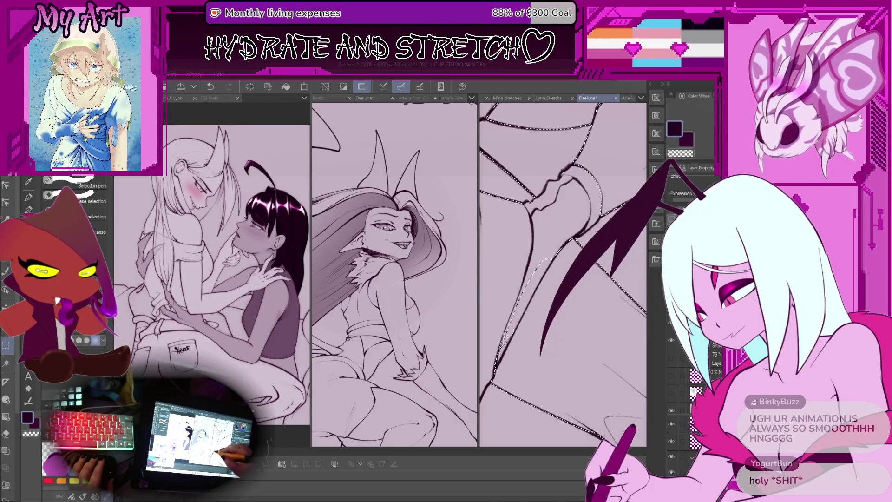
Undo the last selection changes, auto-select the arm region, and pan down to the legs and shoe.
{"action": "key", "text": "ctrl+z"}
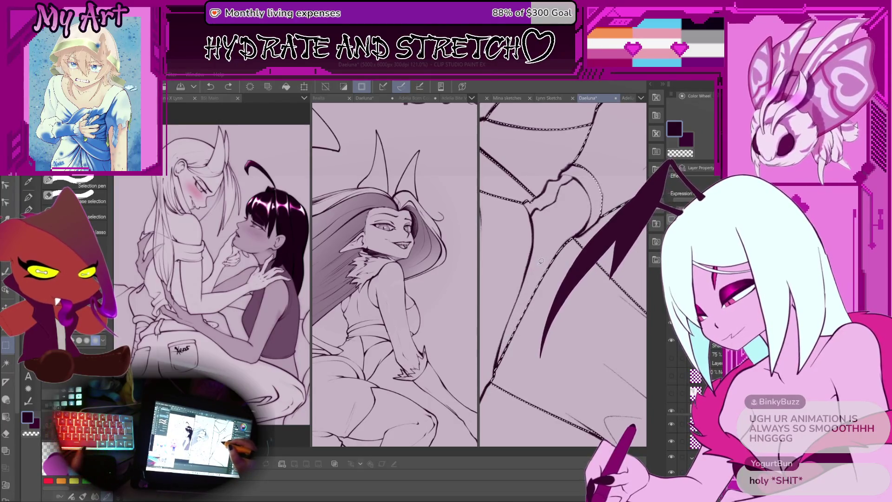
{"action": "key", "text": "w"}
{"action": "left_click", "coordinate": [552, 269]}
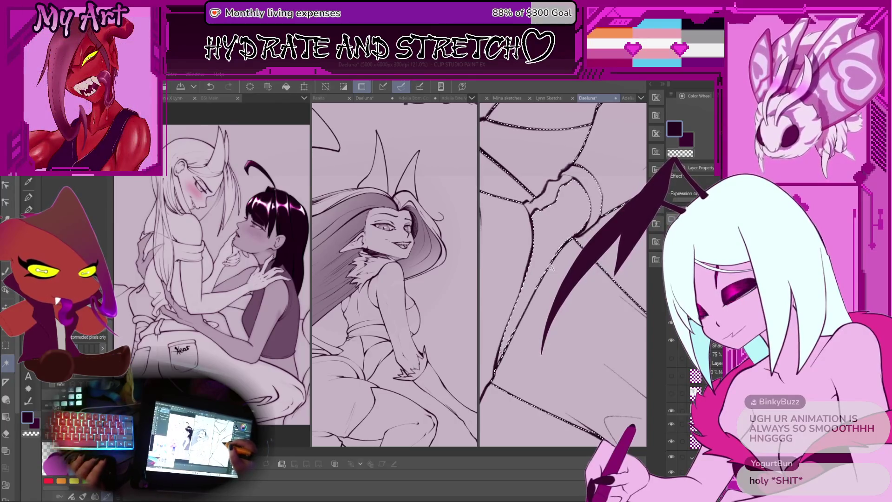
{"action": "key", "text": "m"}
{"action": "scroll", "coordinate": [553, 269], "scroll_direction": "up", "scroll_amount": 1}
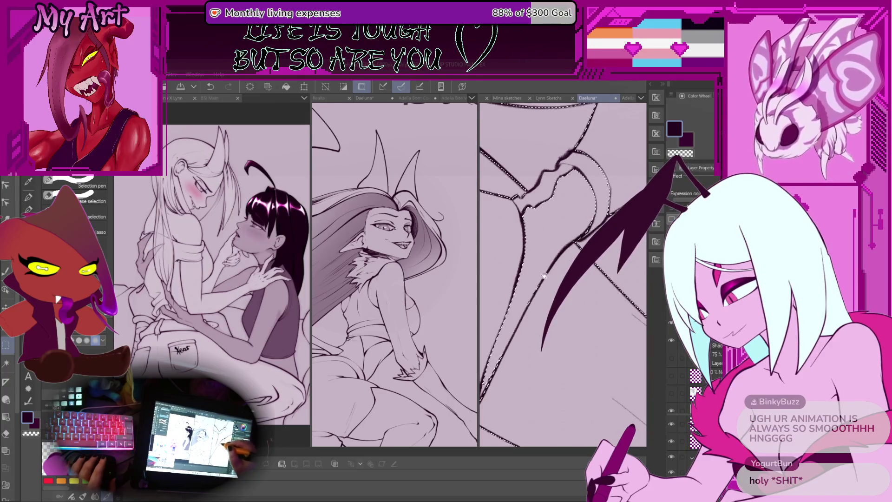
{"action": "scroll", "coordinate": [543, 278], "scroll_direction": "down", "scroll_amount": 2}
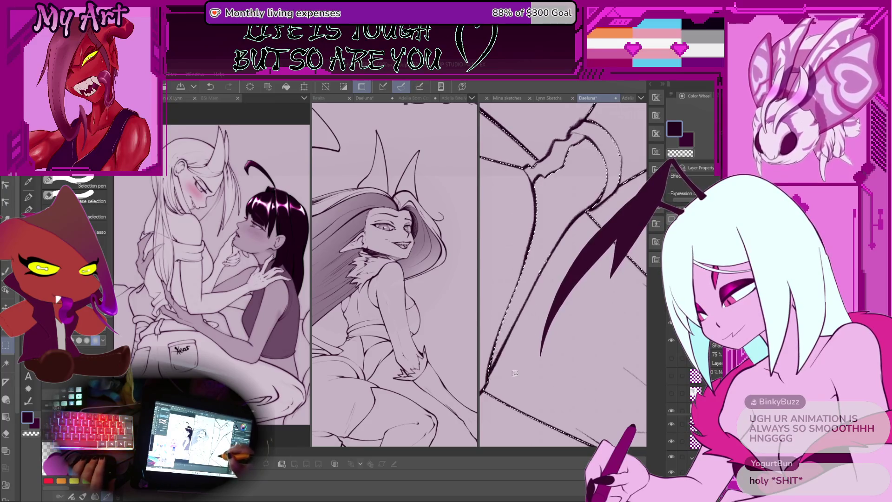
{"action": "scroll", "coordinate": [514, 373], "scroll_direction": "down", "scroll_amount": 5}
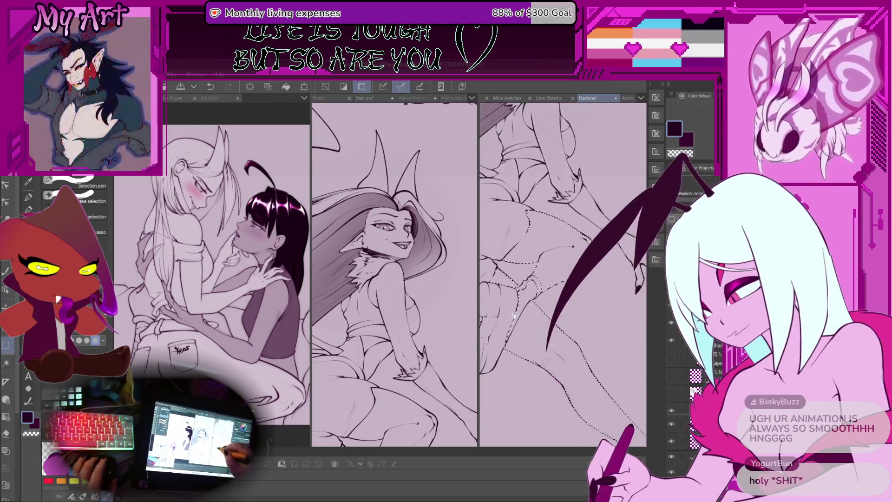
{"action": "scroll", "coordinate": [515, 311], "scroll_direction": "up", "scroll_amount": 3}
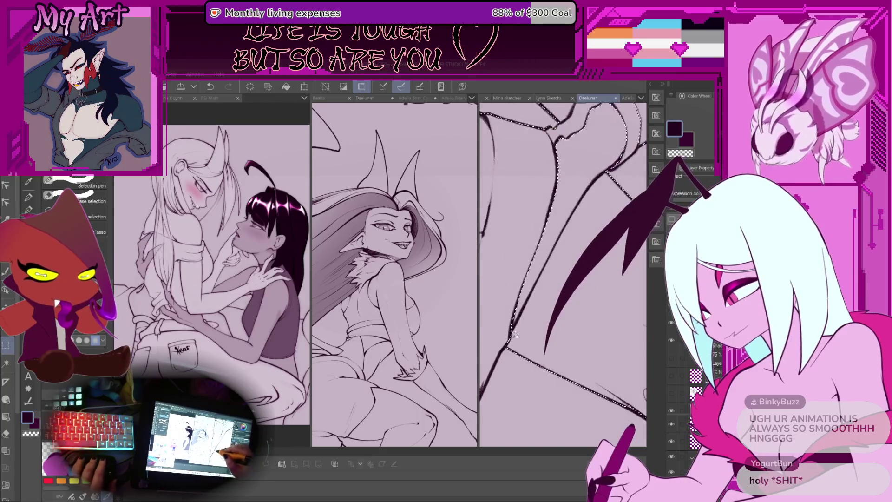
{"action": "left_click_drag", "start_coordinate": [553, 297], "coordinate": [561, 260]}
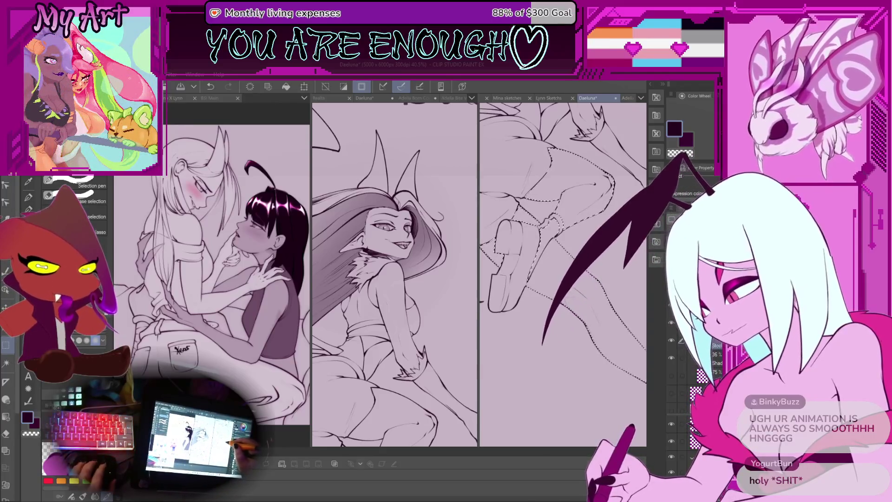
{"action": "scroll", "coordinate": [562, 274], "scroll_direction": "down", "scroll_amount": 3}
Pick black from the Color Set and fill the selected stocking area solid with the pen.
{"action": "key", "text": "p"}
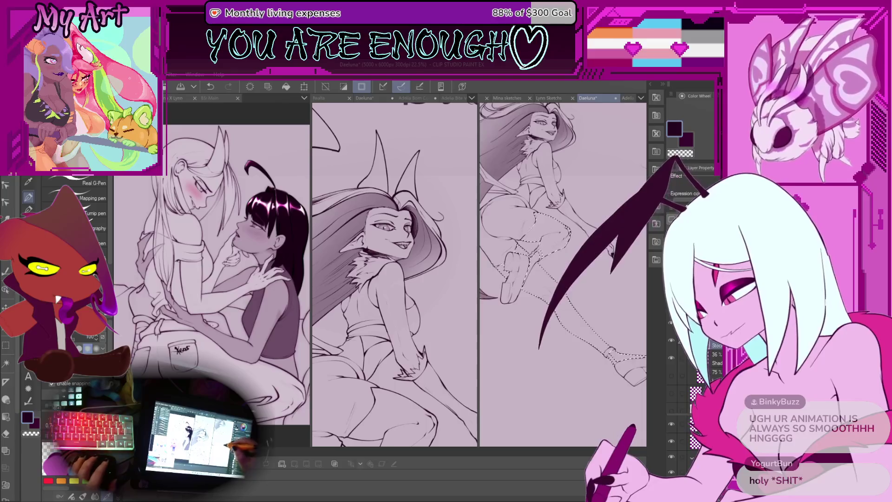
{"action": "left_click_drag", "start_coordinate": [562, 274], "coordinate": [555, 261]}
{"action": "left_click", "coordinate": [703, 95]}
{"action": "mouse_move", "coordinate": [535, 200]}
{"action": "left_mouse_down"}
{"action": "mouse_move", "coordinate": [506, 223]}
{"action": "mouse_move", "coordinate": [534, 251]}
{"action": "mouse_move", "coordinate": [539, 277]}
{"action": "mouse_move", "coordinate": [602, 324]}
{"action": "left_mouse_up"}
{"action": "scroll", "coordinate": [562, 274], "scroll_direction": "down", "scroll_amount": 2}
{"action": "scroll", "coordinate": [551, 293], "scroll_direction": "up", "scroll_amount": 2}
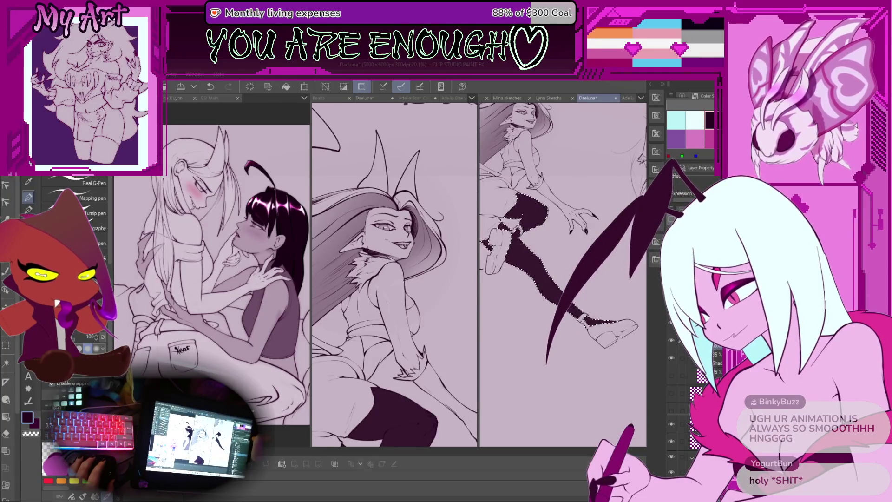
Airbrush soft shading over the stocking with Running color spray.
{"action": "left_click_drag", "start_coordinate": [553, 224], "coordinate": [572, 232]}
{"action": "key", "text": "b"}
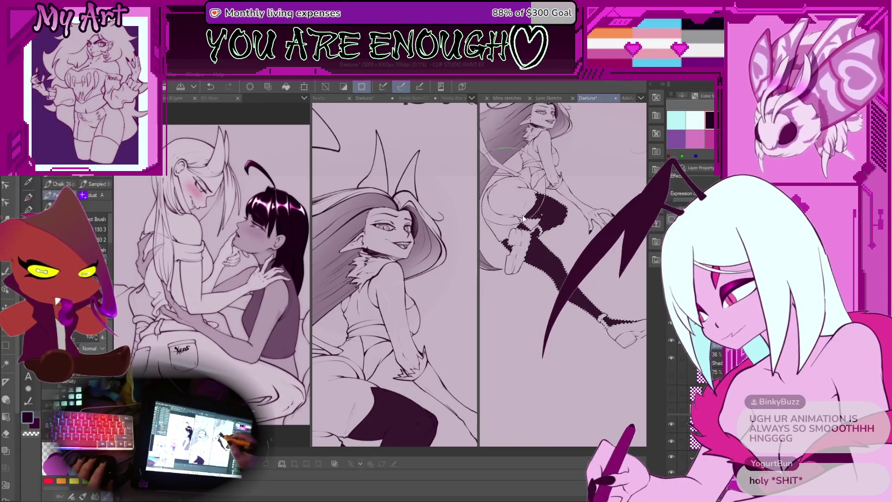
{"action": "key", "text": "b"}
{"action": "mouse_move", "coordinate": [530, 241]}
{"action": "left_mouse_down"}
{"action": "mouse_move", "coordinate": [516, 265]}
{"action": "mouse_move", "coordinate": [544, 209]}
{"action": "left_mouse_up"}
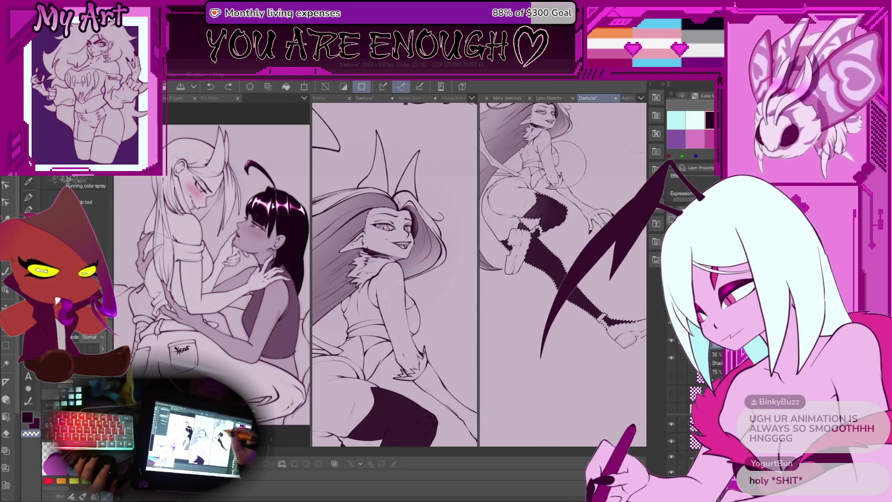
{"action": "scroll", "coordinate": [506, 210], "scroll_direction": "up", "scroll_amount": 1}
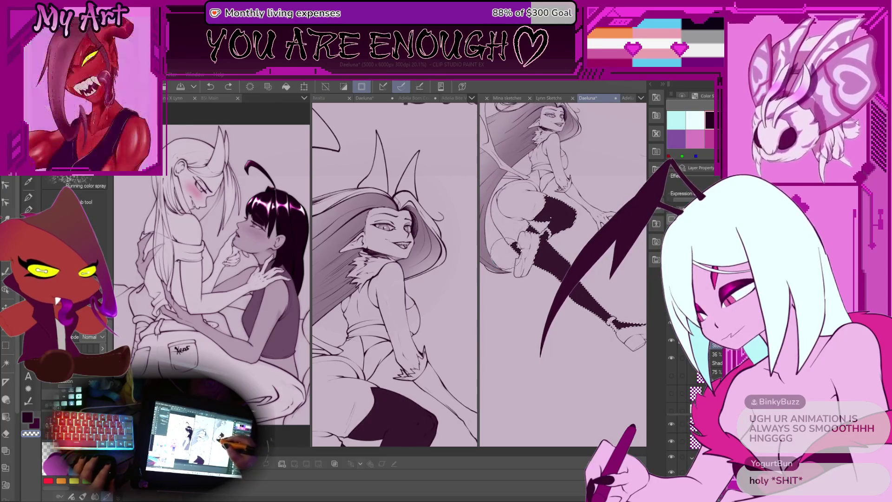
{"action": "scroll", "coordinate": [546, 211], "scroll_direction": "up", "scroll_amount": 1}
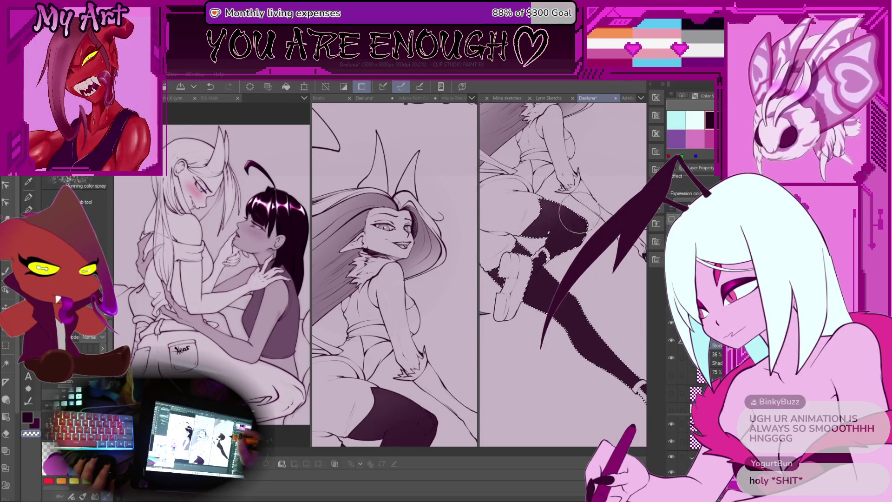
{"action": "mouse_move", "coordinate": [553, 237]}
{"action": "left_mouse_down"}
{"action": "mouse_move", "coordinate": [548, 177]}
{"action": "mouse_move", "coordinate": [544, 200]}
{"action": "mouse_move", "coordinate": [548, 186]}
{"action": "left_mouse_up"}
{"action": "scroll", "coordinate": [548, 195], "scroll_direction": "down", "scroll_amount": 2}
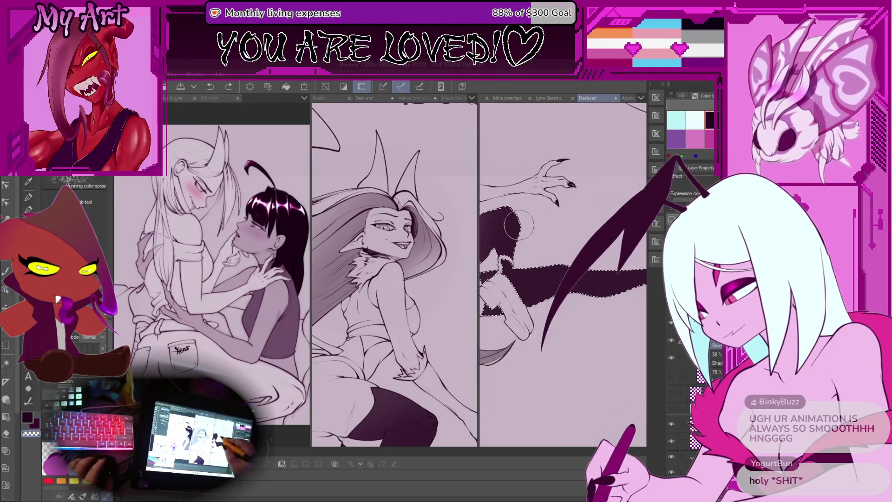
{"action": "left_click_drag", "start_coordinate": [418, 326], "coordinate": [432, 235]}
{"action": "scroll", "coordinate": [432, 235], "scroll_direction": "down", "scroll_amount": 3}
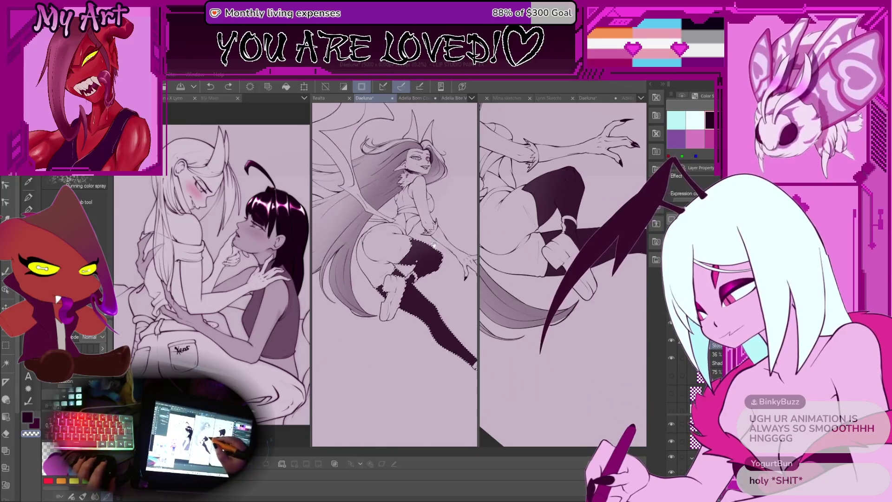
Undo an extra airbrush stroke on the stocking and rotate the view so the legs hang down.
{"action": "left_click", "coordinate": [528, 207]}
{"action": "scroll", "coordinate": [515, 210], "scroll_direction": "up", "scroll_amount": 2}
{"action": "left_click_drag", "start_coordinate": [508, 200], "coordinate": [529, 209]}
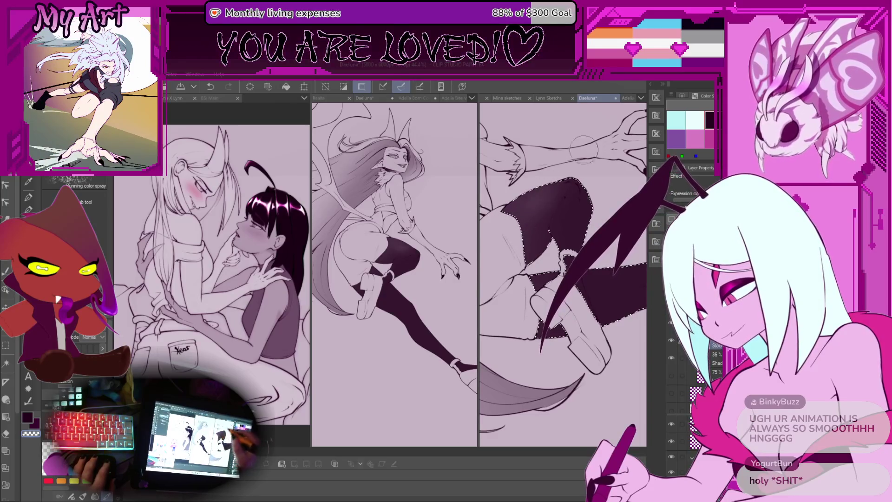
{"action": "scroll", "coordinate": [527, 203], "scroll_direction": "down", "scroll_amount": 4}
{"action": "key", "text": "ctrl+z"}
{"action": "left_click_drag", "start_coordinate": [528, 203], "coordinate": [553, 235]}
{"action": "scroll", "coordinate": [563, 219], "scroll_direction": "up", "scroll_amount": 3}
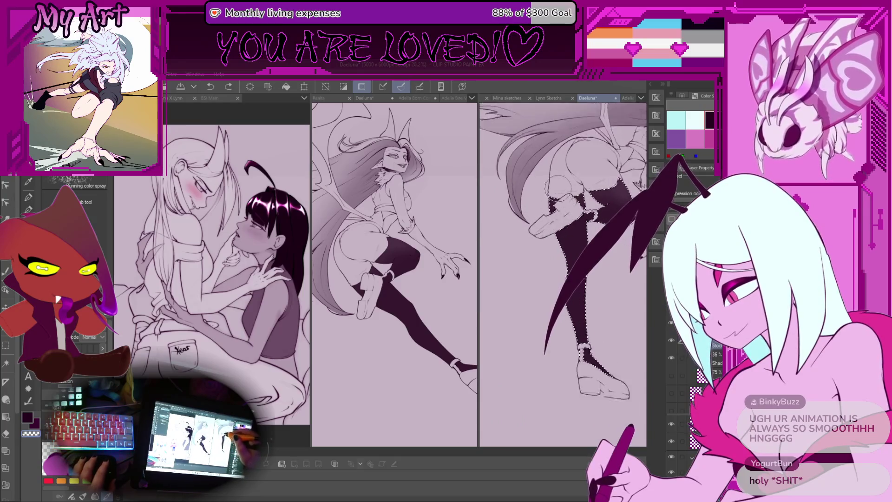
{"action": "scroll", "coordinate": [562, 239], "scroll_direction": "down", "scroll_amount": 2}
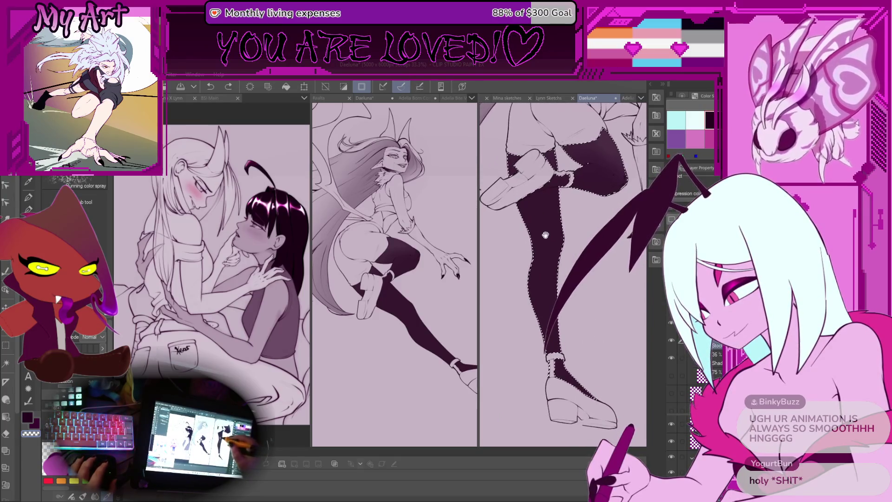
{"action": "scroll", "coordinate": [554, 214], "scroll_direction": "up", "scroll_amount": 2}
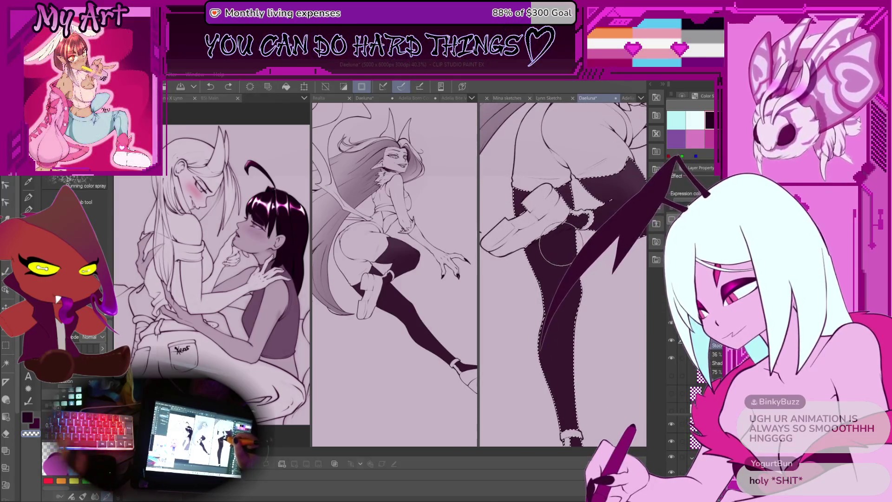
Auto-select the dark stocking leg and add the small dark patch by the knee to the selection.
{"action": "key", "text": "w"}
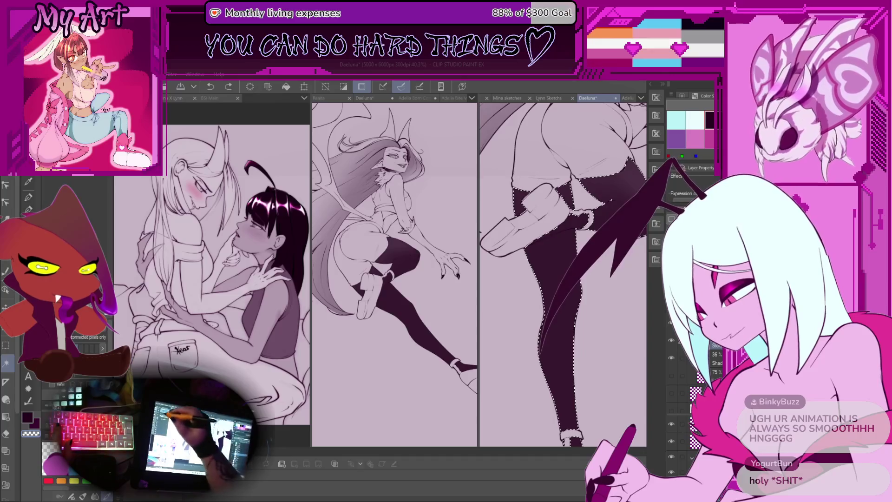
{"action": "key", "text": "ctrl+d"}
{"action": "left_click", "coordinate": [547, 241]}
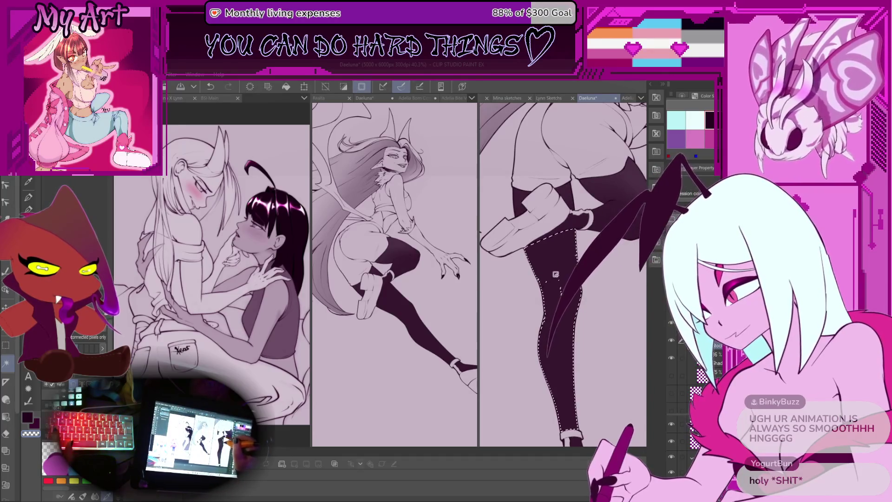
{"action": "left_click_drag", "start_coordinate": [542, 213], "coordinate": [516, 223]}
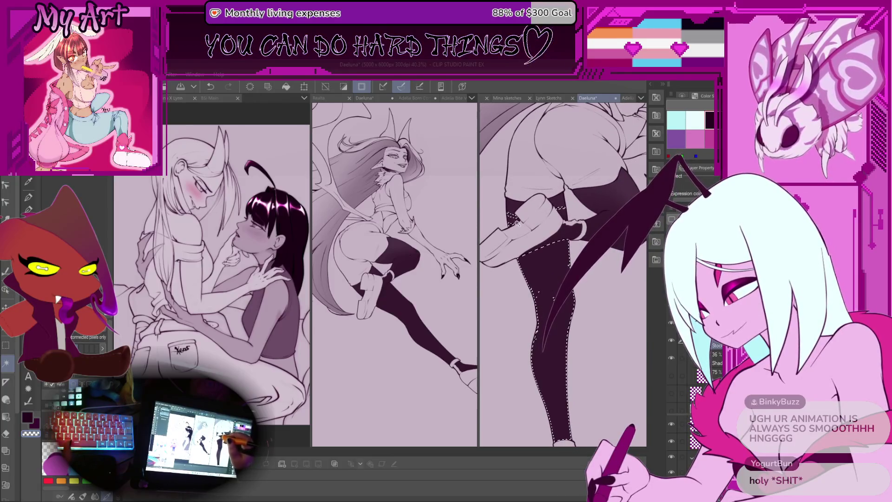
{"action": "key", "text": "ctrl+d"}
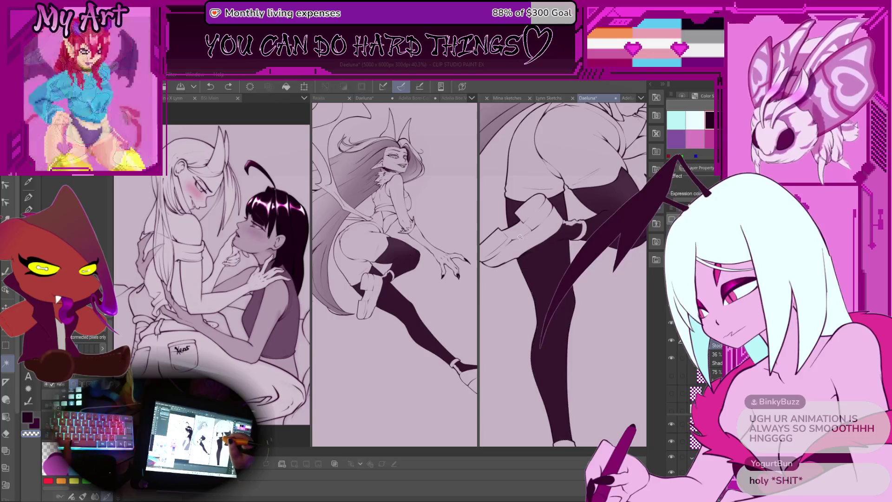
{"action": "left_click_drag", "start_coordinate": [523, 276], "coordinate": [520, 239]}
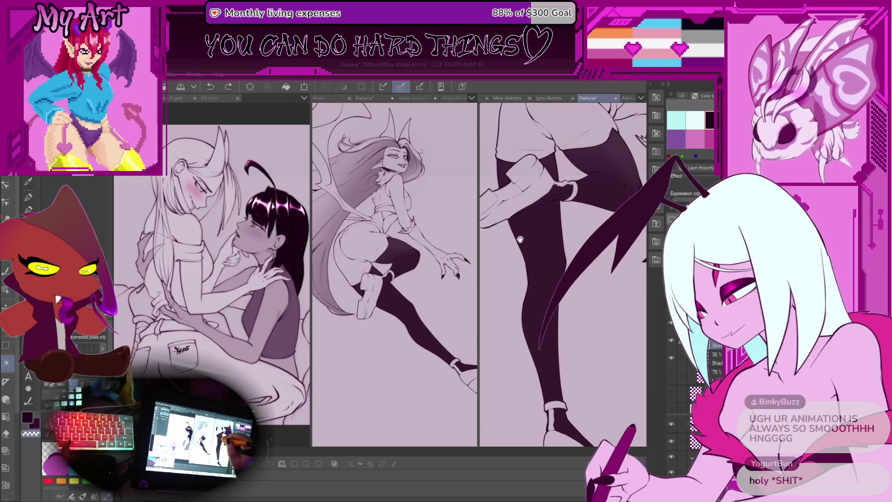
{"action": "left_click", "coordinate": [541, 228]}
{"action": "left_click", "coordinate": [556, 165]}
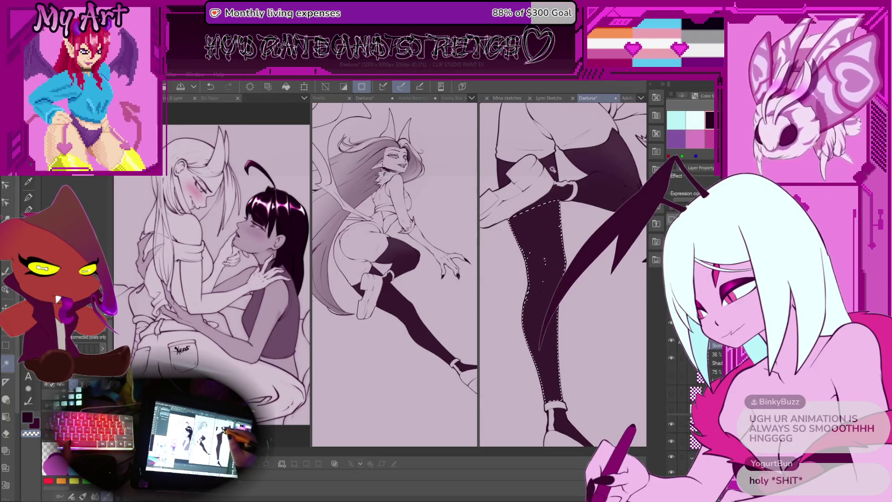
{"action": "mouse_move", "coordinate": [552, 187]}
{"action": "left_mouse_down"}
{"action": "mouse_move", "coordinate": [534, 239]}
{"action": "mouse_move", "coordinate": [567, 150]}
{"action": "mouse_move", "coordinate": [561, 239]}
{"action": "left_mouse_up"}
{"action": "scroll", "coordinate": [561, 239], "scroll_direction": "up", "scroll_amount": 2}
{"action": "key", "text": "m"}
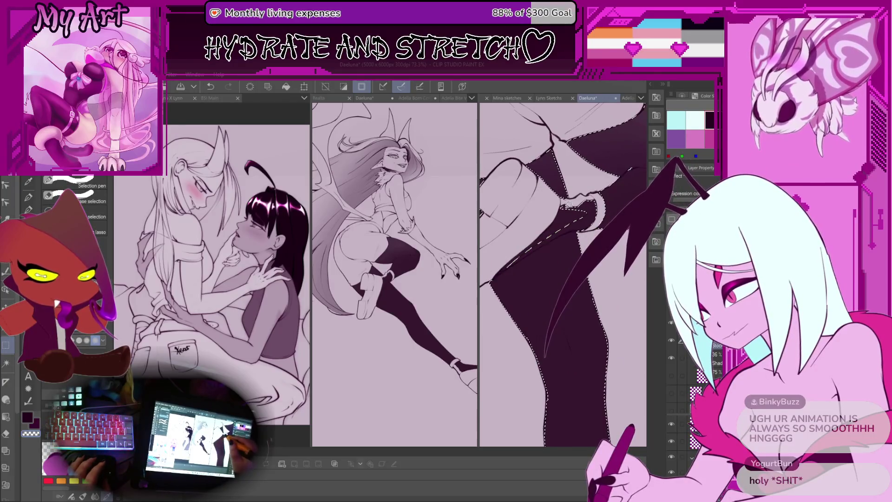
{"action": "mouse_move", "coordinate": [564, 192]}
{"action": "left_mouse_down"}
{"action": "mouse_move", "coordinate": [537, 278]}
{"action": "mouse_move", "coordinate": [534, 242]}
{"action": "mouse_move", "coordinate": [544, 301]}
{"action": "left_mouse_up"}
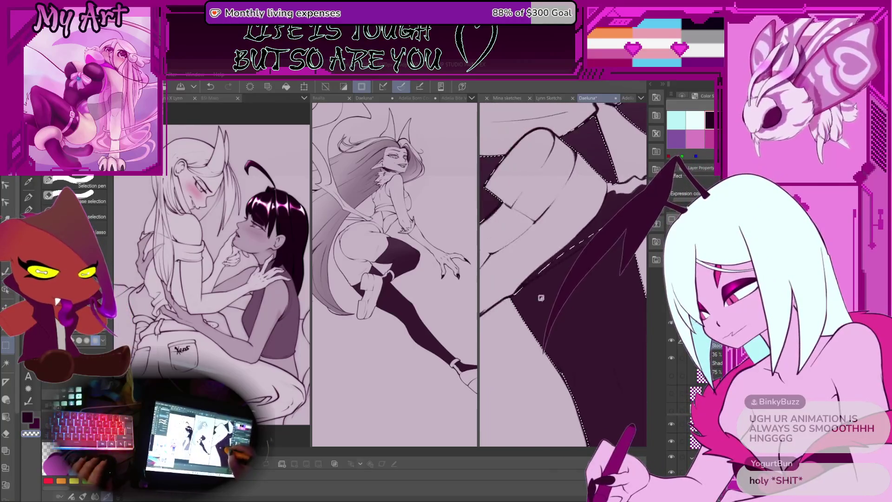
{"action": "key", "text": "ctrl+z"}
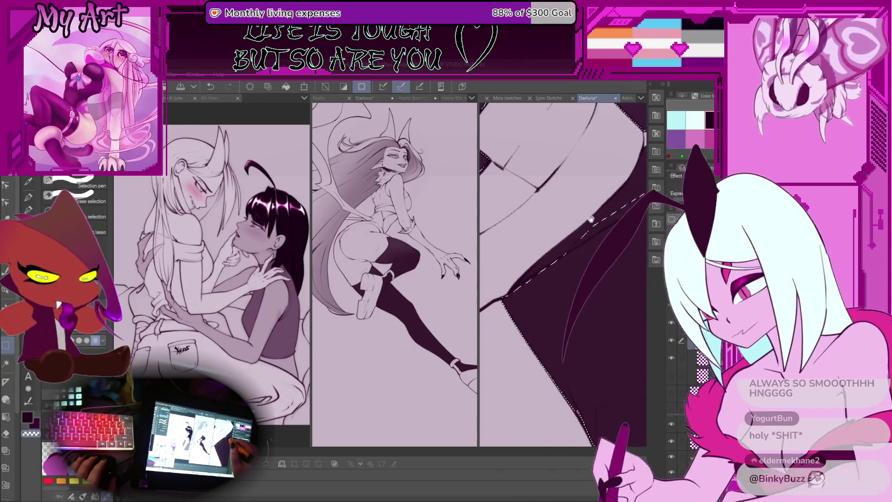
{"action": "left_click_drag", "start_coordinate": [591, 219], "coordinate": [552, 252]}
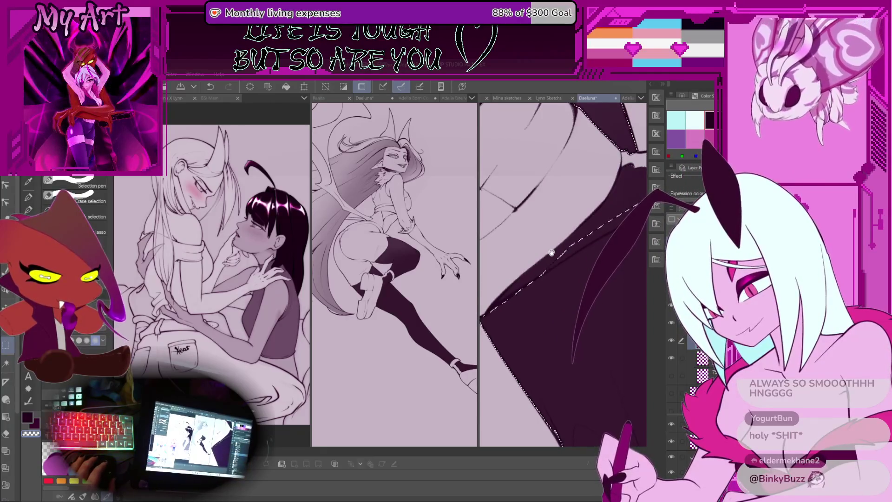
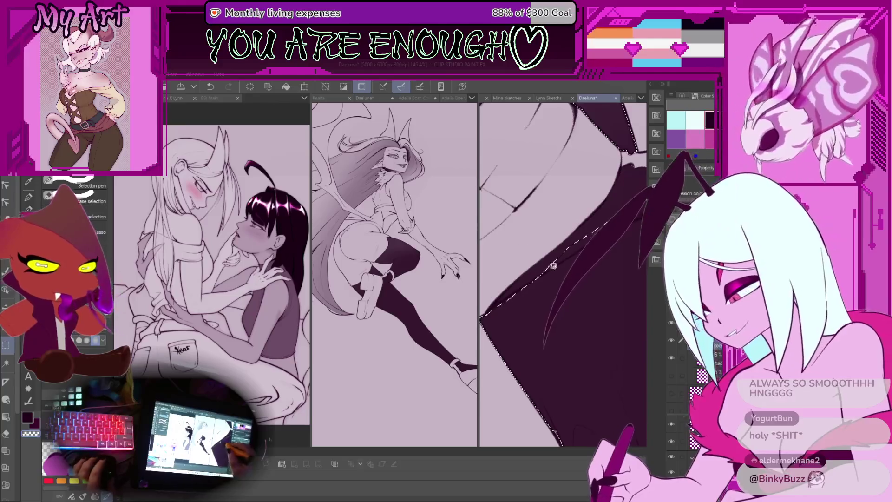
Extend the selection outline further along the dark stocking's edge on the leg.
{"action": "mouse_move", "coordinate": [571, 224]}
{"action": "left_mouse_down"}
{"action": "mouse_move", "coordinate": [530, 237]}
{"action": "mouse_move", "coordinate": [491, 304]}
{"action": "left_mouse_up"}
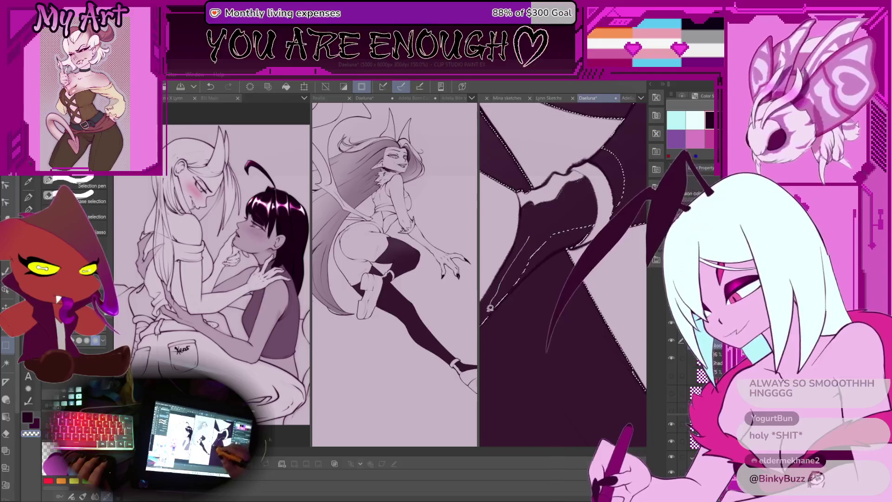
{"action": "scroll", "coordinate": [563, 239], "scroll_direction": "up", "scroll_amount": 2}
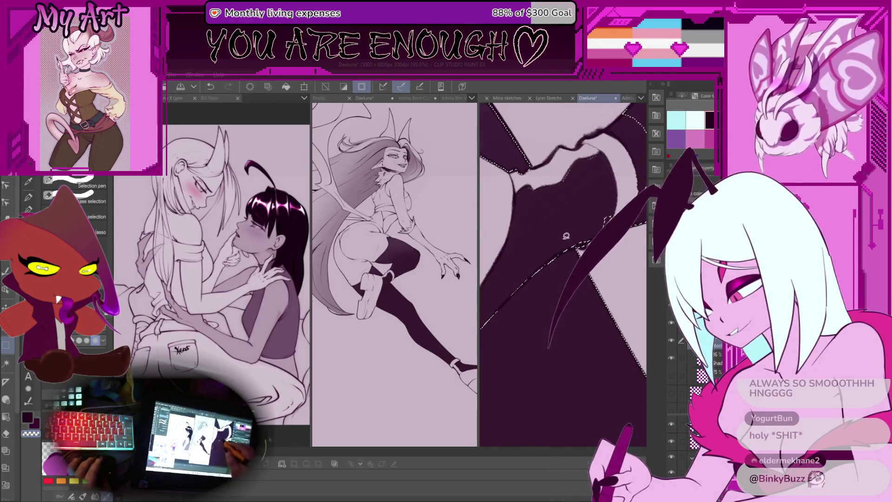
{"action": "mouse_move", "coordinate": [565, 251]}
{"action": "left_mouse_down"}
{"action": "mouse_move", "coordinate": [576, 246]}
{"action": "mouse_move", "coordinate": [562, 219]}
{"action": "mouse_move", "coordinate": [527, 206]}
{"action": "mouse_move", "coordinate": [522, 221]}
{"action": "left_mouse_up"}
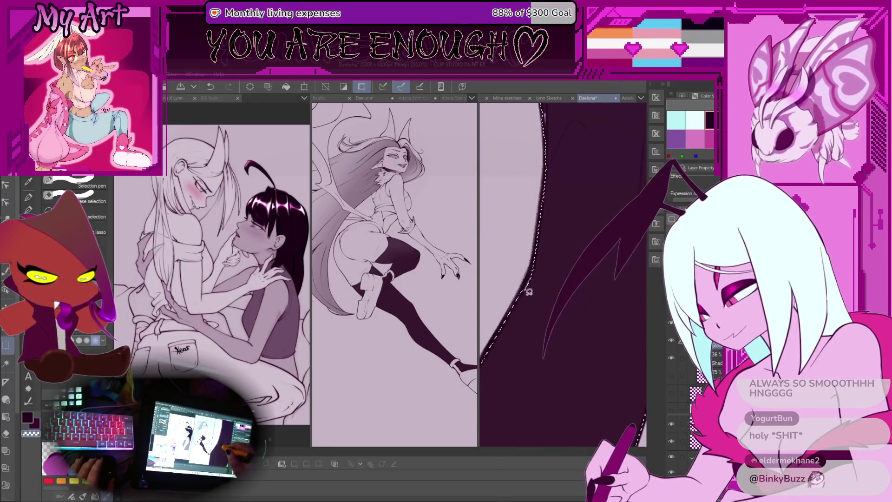
{"action": "mouse_move", "coordinate": [555, 253]}
{"action": "left_mouse_down"}
{"action": "mouse_move", "coordinate": [508, 298]}
{"action": "mouse_move", "coordinate": [570, 251]}
{"action": "left_mouse_up"}
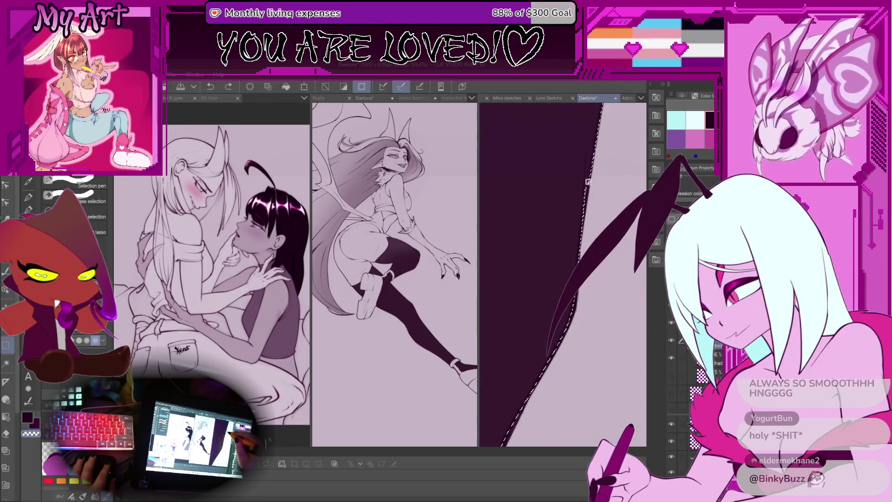
{"action": "mouse_move", "coordinate": [586, 164]}
{"action": "left_mouse_down"}
{"action": "mouse_move", "coordinate": [567, 249]}
{"action": "mouse_move", "coordinate": [550, 279]}
{"action": "left_mouse_up"}
{"action": "key", "text": "b"}
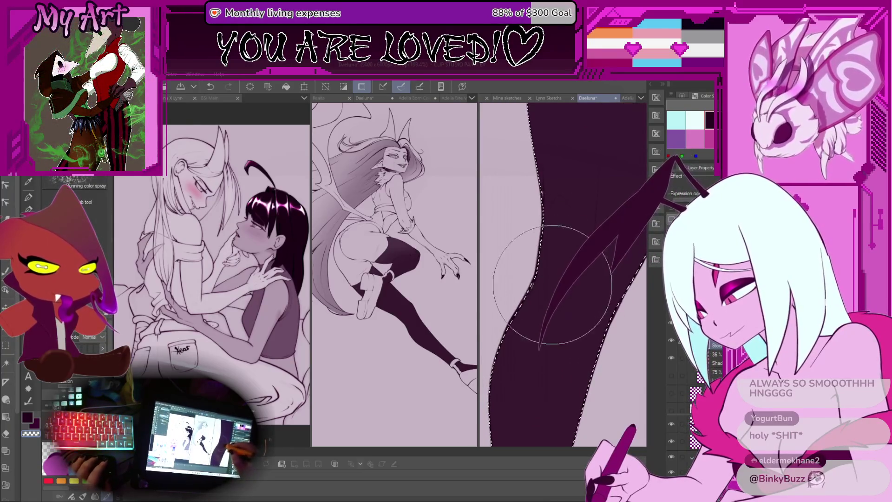
Shrink the airbrush, paint a trial shading stroke on the leg, then undo it.
{"action": "key", "text": "bracketleft"}
{"action": "key", "text": "bracketleft"}
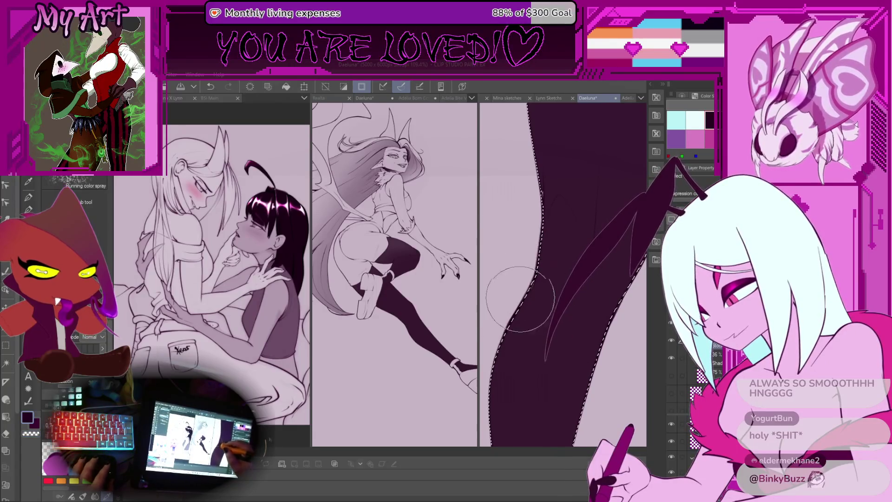
{"action": "left_click_drag", "start_coordinate": [513, 308], "coordinate": [534, 243]}
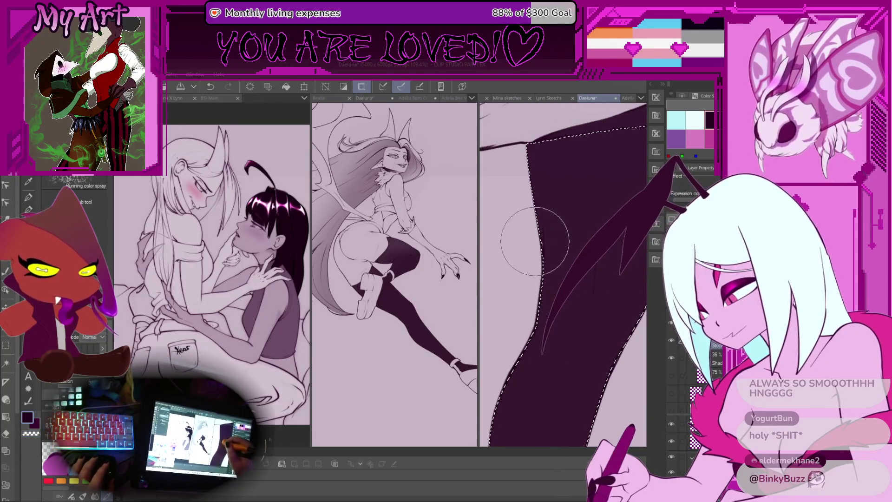
{"action": "scroll", "coordinate": [530, 261], "scroll_direction": "down", "scroll_amount": 5}
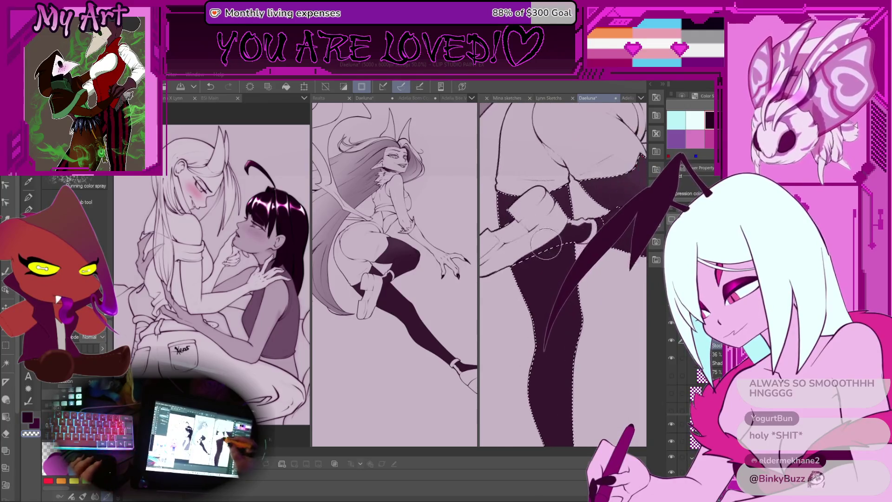
{"action": "left_click_drag", "start_coordinate": [528, 247], "coordinate": [520, 237]}
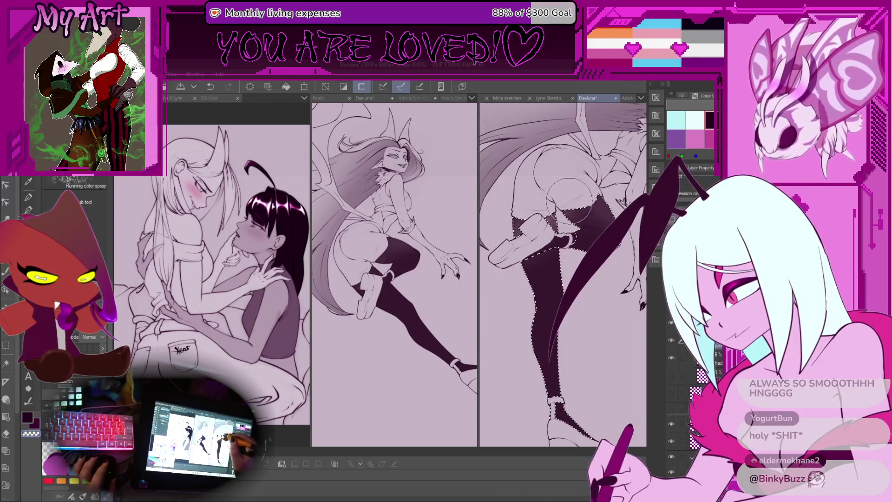
{"action": "key", "text": "m"}
{"action": "scroll", "coordinate": [554, 195], "scroll_direction": "up", "scroll_amount": 2}
{"action": "mouse_move", "coordinate": [587, 198]}
{"action": "left_mouse_down"}
{"action": "mouse_move", "coordinate": [554, 194]}
{"action": "mouse_move", "coordinate": [546, 241]}
{"action": "left_mouse_up"}
{"action": "scroll", "coordinate": [581, 195], "scroll_direction": "down", "scroll_amount": 1}
{"action": "key", "text": "b"}
{"action": "mouse_move", "coordinate": [513, 212]}
{"action": "left_mouse_down"}
{"action": "mouse_move", "coordinate": [569, 211]}
{"action": "mouse_move", "coordinate": [587, 260]}
{"action": "left_mouse_up"}
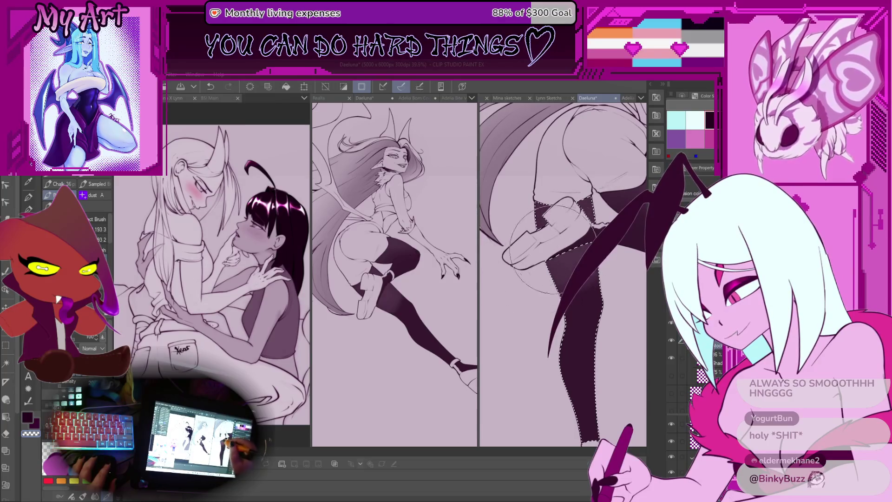
{"action": "scroll", "coordinate": [576, 209], "scroll_direction": "down", "scroll_amount": 3}
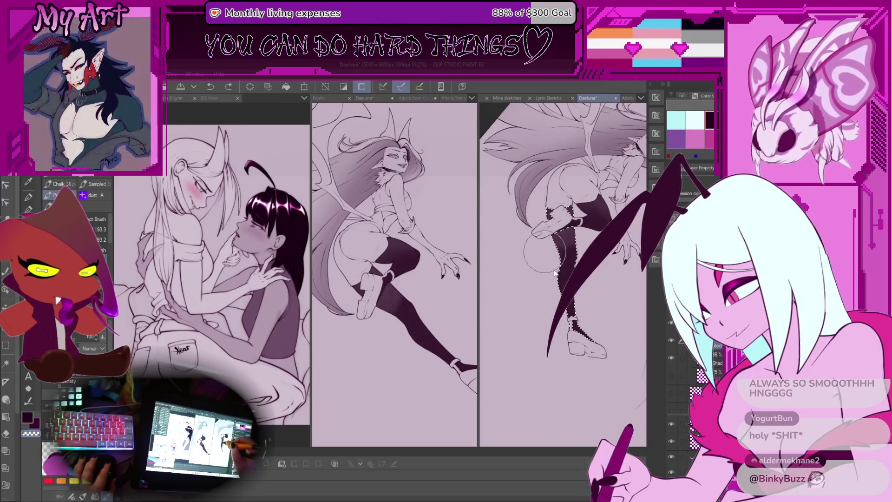
{"action": "key", "text": "ctrl+z"}
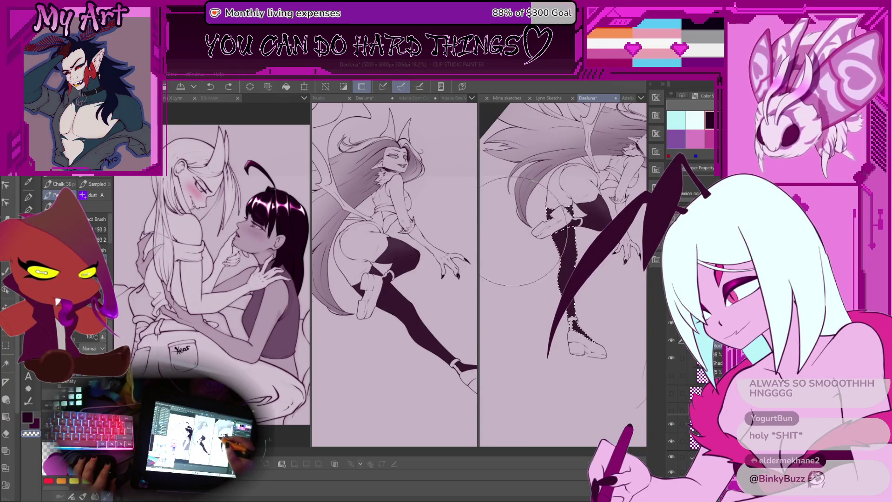
Lasso the leg, clear that selection, then lasso a small area around the foot.
{"action": "left_click_drag", "start_coordinate": [600, 158], "coordinate": [566, 227]}
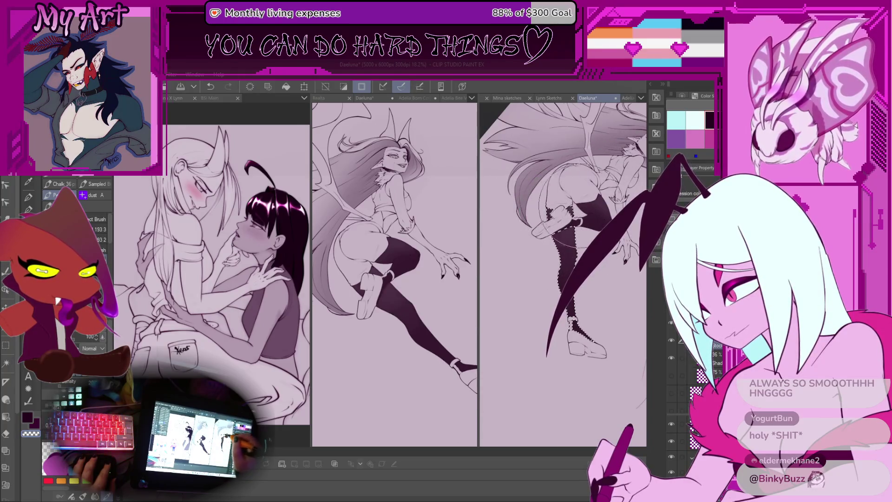
{"action": "scroll", "coordinate": [543, 209], "scroll_direction": "up", "scroll_amount": 5}
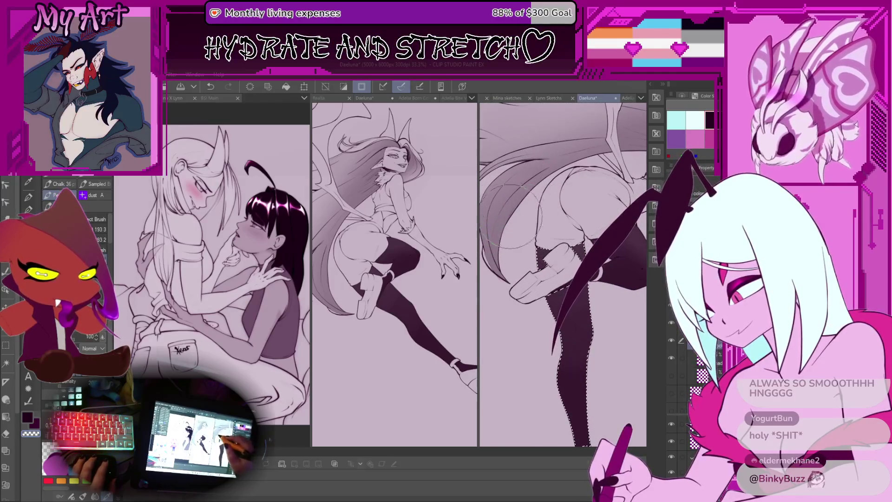
{"action": "scroll", "coordinate": [543, 213], "scroll_direction": "down", "scroll_amount": 5}
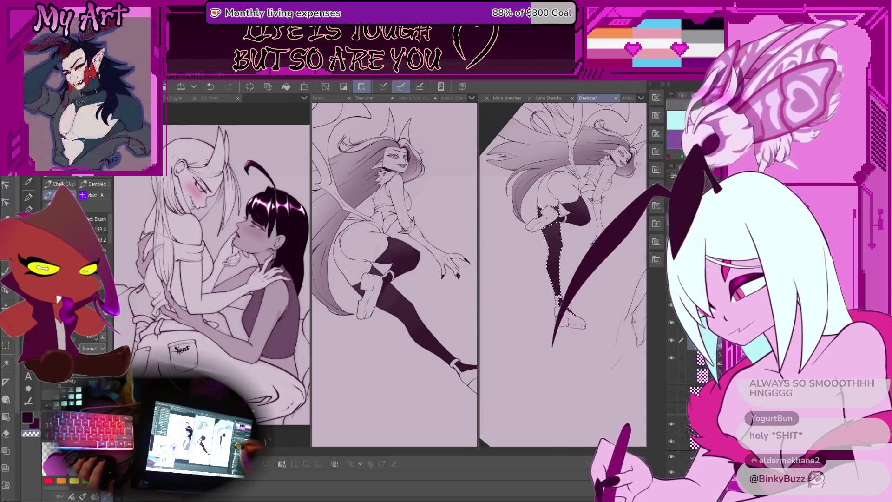
{"action": "key", "text": "Return"}
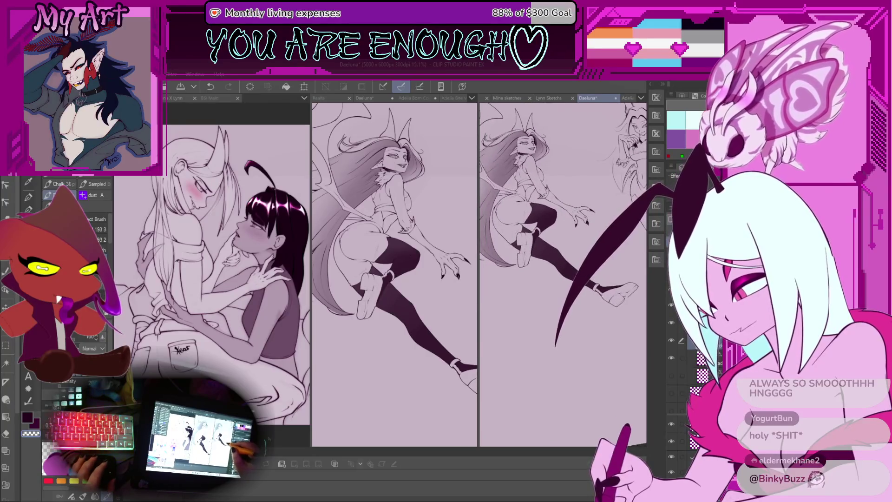
{"action": "scroll", "coordinate": [585, 279], "scroll_direction": "up", "scroll_amount": 3}
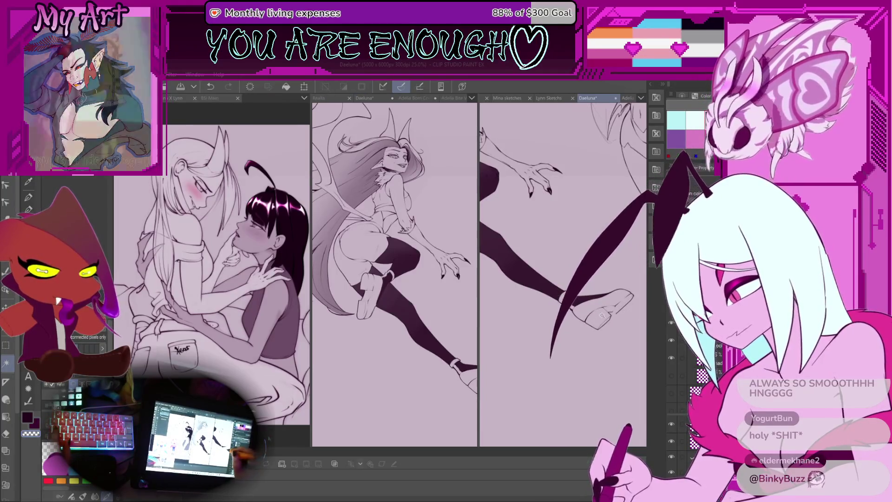
{"action": "left_click_drag", "start_coordinate": [586, 310], "coordinate": [606, 326]}
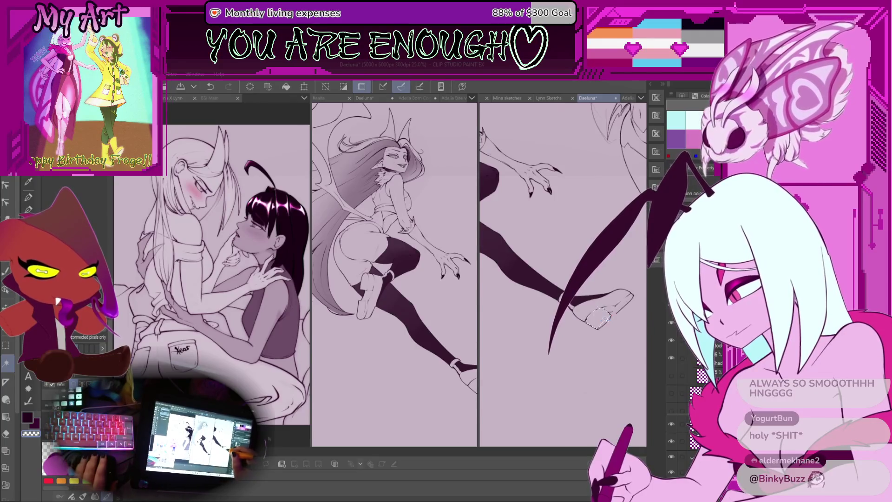
Clear the foot selection, try a pencil line on the shoe, then undo it.
{"action": "scroll", "coordinate": [597, 311], "scroll_direction": "up", "scroll_amount": 2}
{"action": "key", "text": "ctrl+d"}
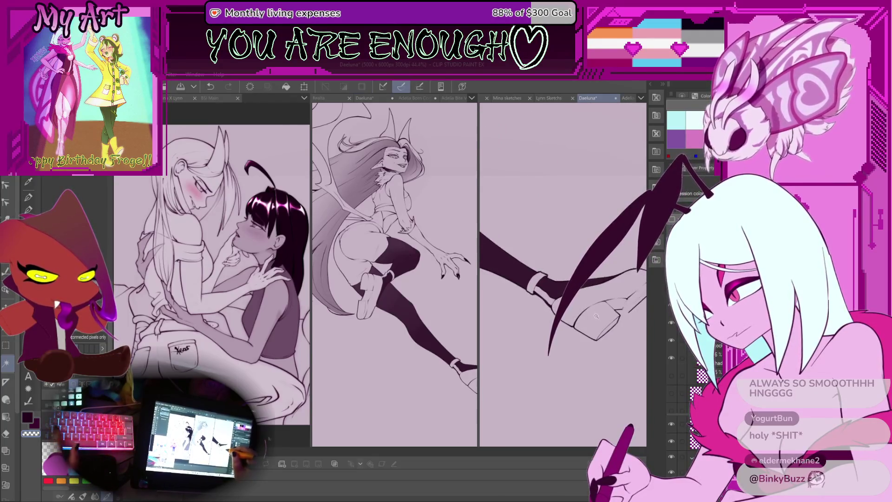
{"action": "scroll", "coordinate": [620, 334], "scroll_direction": "up", "scroll_amount": 4}
{"action": "key", "text": "p"}
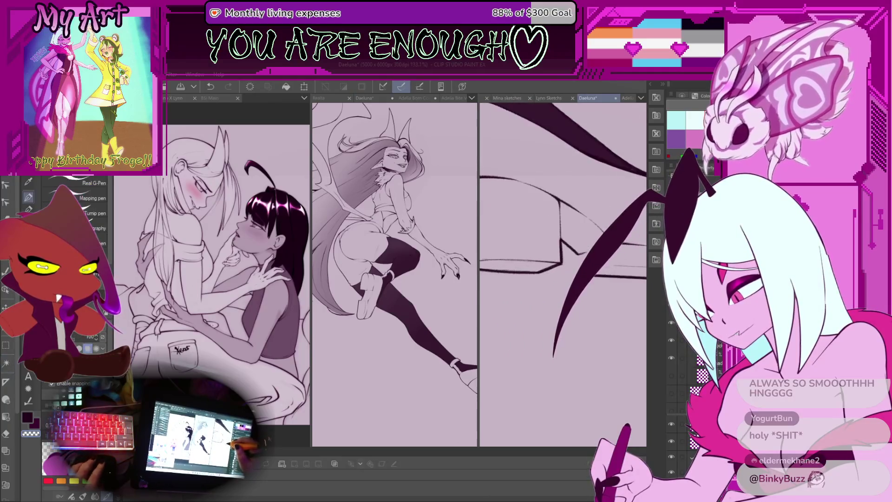
{"action": "scroll", "coordinate": [571, 239], "scroll_direction": "up", "scroll_amount": 2}
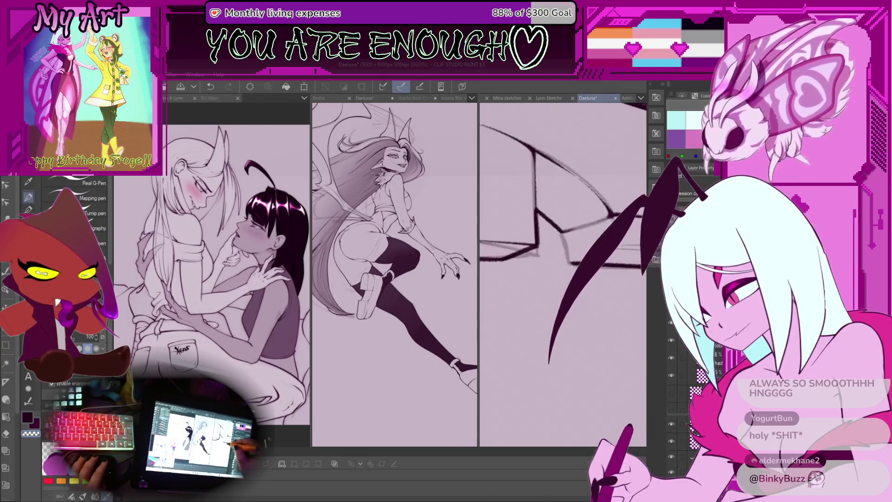
{"action": "key", "text": "p"}
{"action": "scroll", "coordinate": [562, 251], "scroll_direction": "up", "scroll_amount": 1}
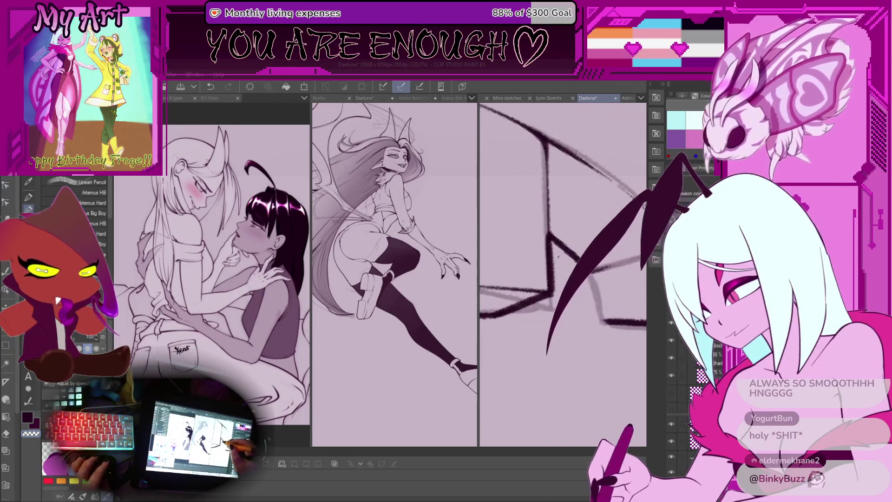
{"action": "scroll", "coordinate": [568, 243], "scroll_direction": "down", "scroll_amount": 1}
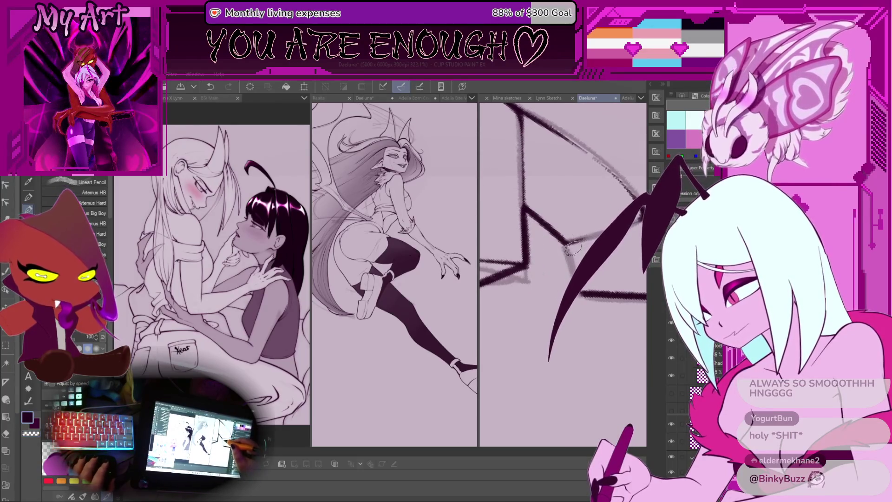
{"action": "left_click_drag", "start_coordinate": [567, 243], "coordinate": [580, 294]}
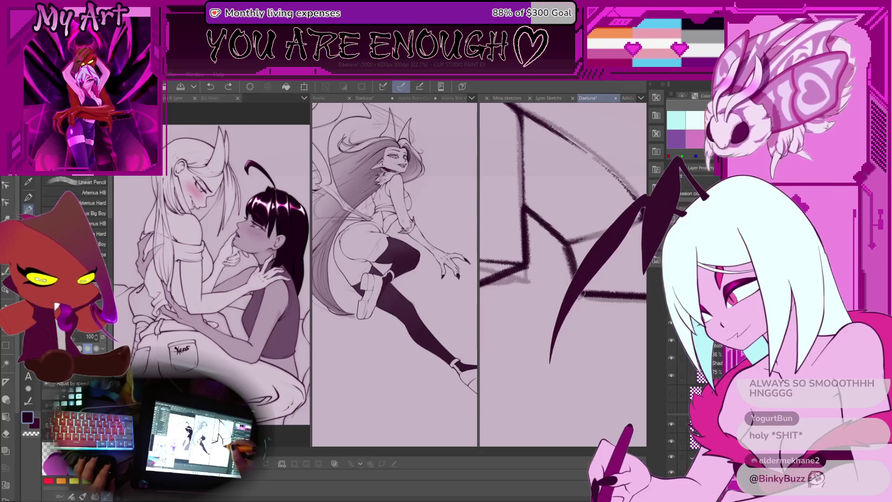
{"action": "key", "text": "ctrl+z"}
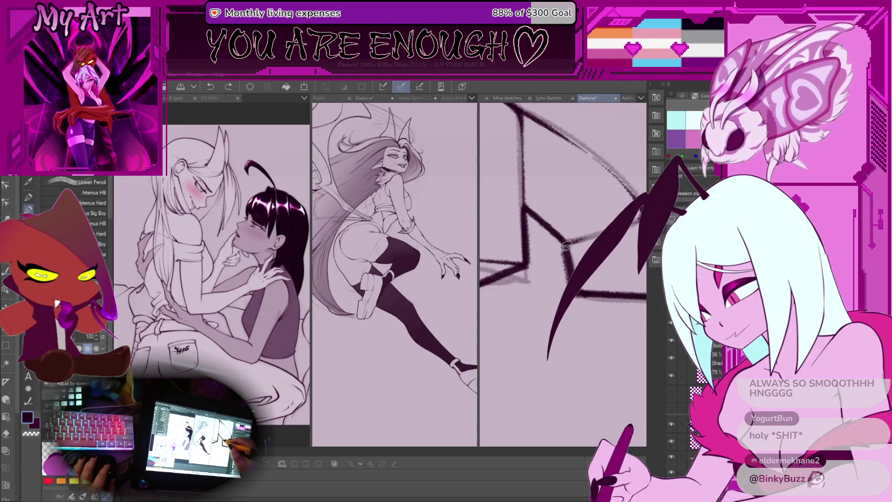
{"action": "scroll", "coordinate": [576, 246], "scroll_direction": "down", "scroll_amount": 5}
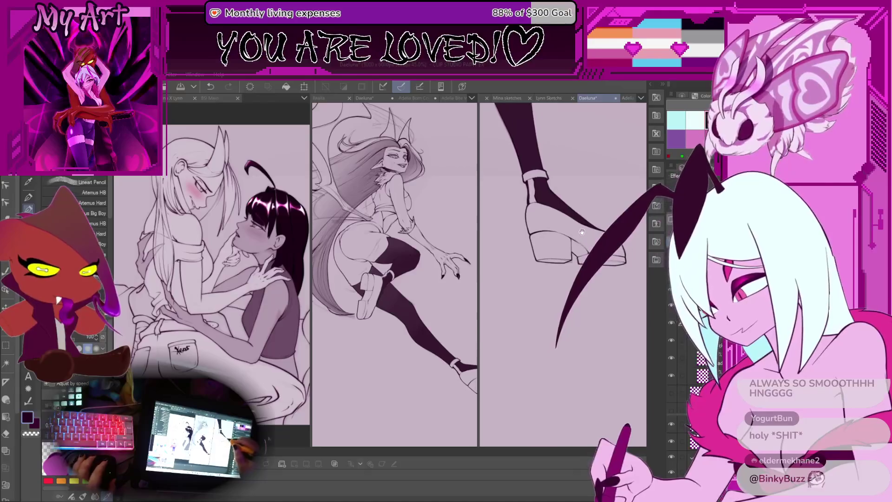
Auto-select the white shoe upper, then add the sole and heel to the selection.
{"action": "key", "text": "w"}
{"action": "left_click", "coordinate": [558, 248]}
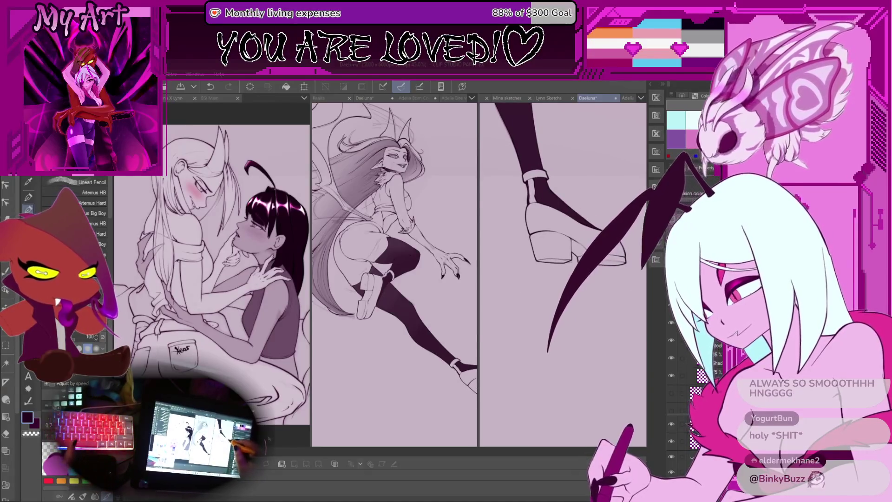
{"action": "left_click", "coordinate": [557, 247], "text": "shift"}
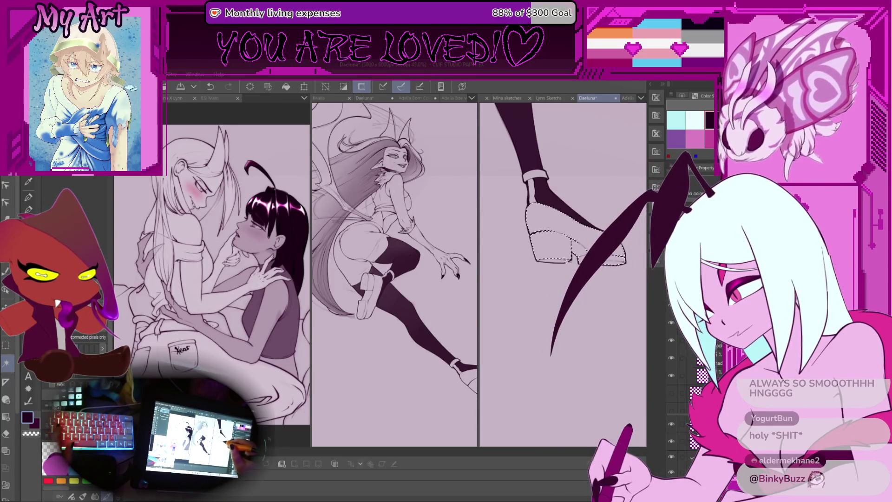
Pick black on the Color Wheel and brush the selected shoe area dark.
{"action": "scroll", "coordinate": [592, 245], "scroll_direction": "up", "scroll_amount": 2}
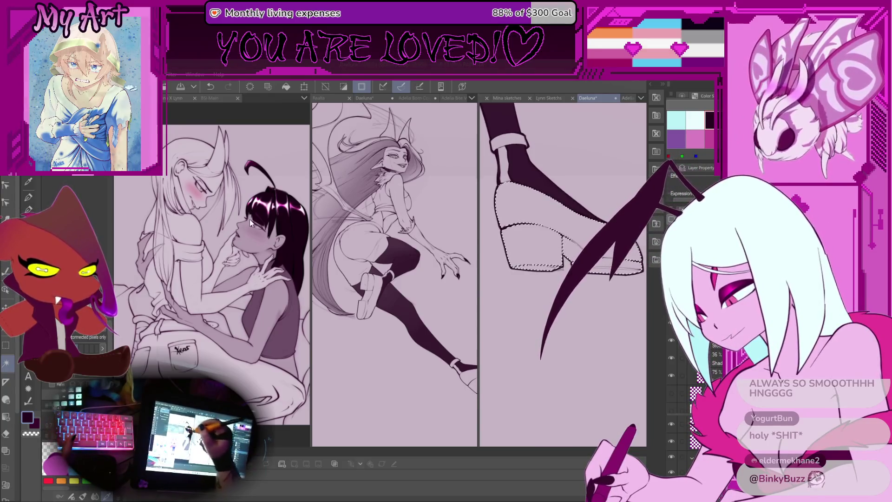
{"action": "scroll", "coordinate": [506, 220], "scroll_direction": "up", "scroll_amount": 1}
{"action": "key", "text": "m"}
{"action": "mouse_move", "coordinate": [507, 220]}
{"action": "left_mouse_down"}
{"action": "mouse_move", "coordinate": [519, 214]}
{"action": "mouse_move", "coordinate": [549, 228]}
{"action": "left_mouse_up"}
{"action": "scroll", "coordinate": [577, 226], "scroll_direction": "down", "scroll_amount": 3}
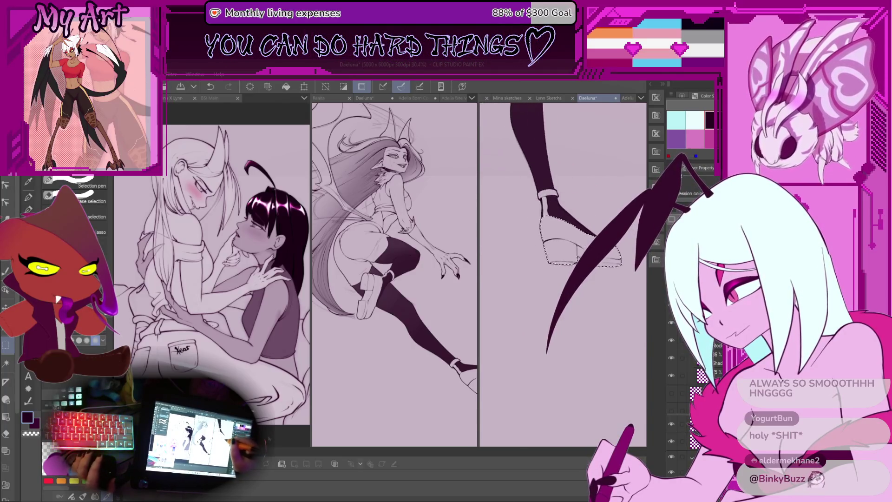
{"action": "key", "text": "b"}
{"action": "left_click", "coordinate": [683, 94]}
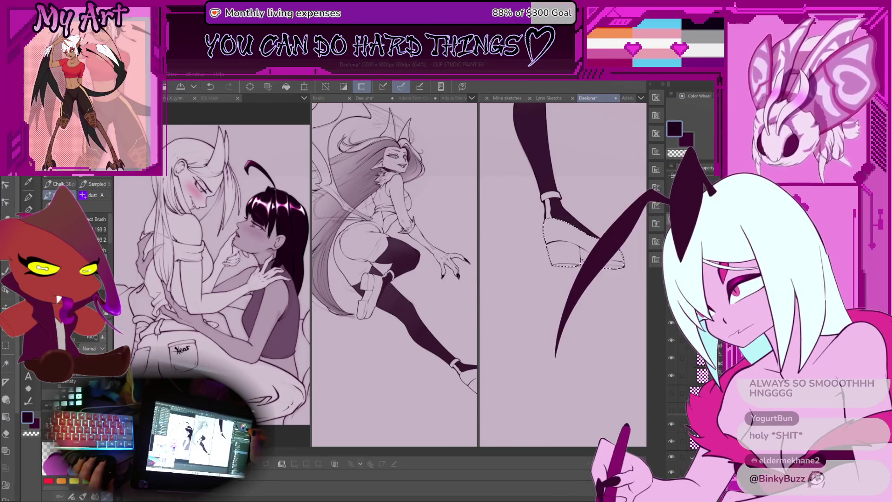
{"action": "mouse_move", "coordinate": [557, 233]}
{"action": "left_mouse_down"}
{"action": "mouse_move", "coordinate": [534, 237]}
{"action": "mouse_move", "coordinate": [534, 259]}
{"action": "mouse_move", "coordinate": [586, 274]}
{"action": "left_mouse_up"}
Undo, redo, then undo again the dark shoe fill.
{"action": "key", "text": "p"}
{"action": "scroll", "coordinate": [553, 222], "scroll_direction": "down", "scroll_amount": 2}
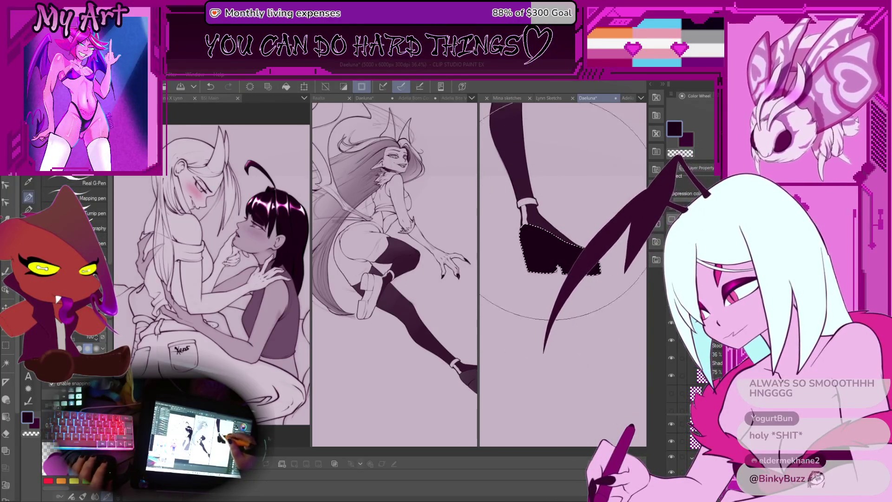
{"action": "scroll", "coordinate": [553, 233], "scroll_direction": "down", "scroll_amount": 3}
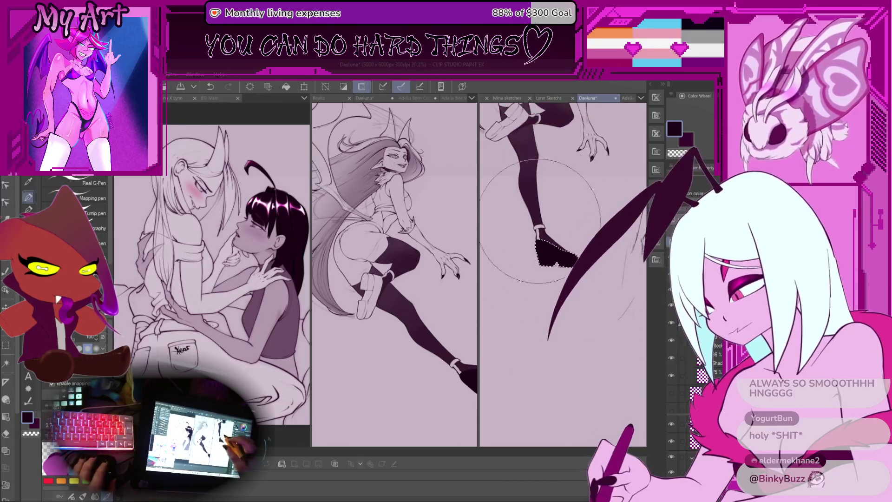
{"action": "scroll", "coordinate": [424, 356], "scroll_direction": "down", "scroll_amount": 2}
{"action": "scroll", "coordinate": [552, 279], "scroll_direction": "up", "scroll_amount": 1}
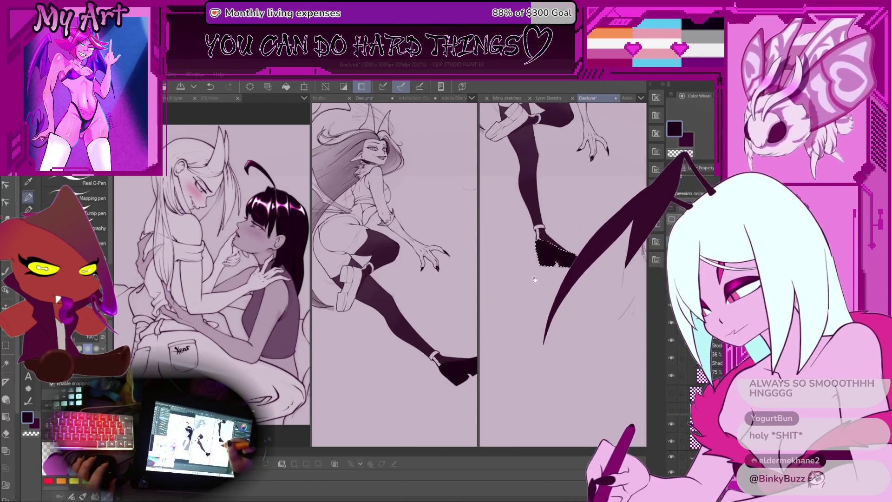
{"action": "scroll", "coordinate": [559, 251], "scroll_direction": "up", "scroll_amount": 2}
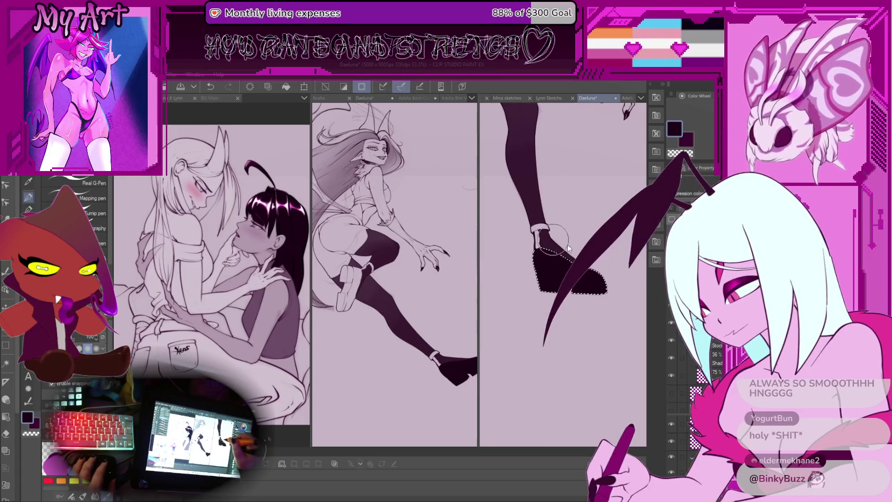
{"action": "scroll", "coordinate": [547, 235], "scroll_direction": "up", "scroll_amount": 3}
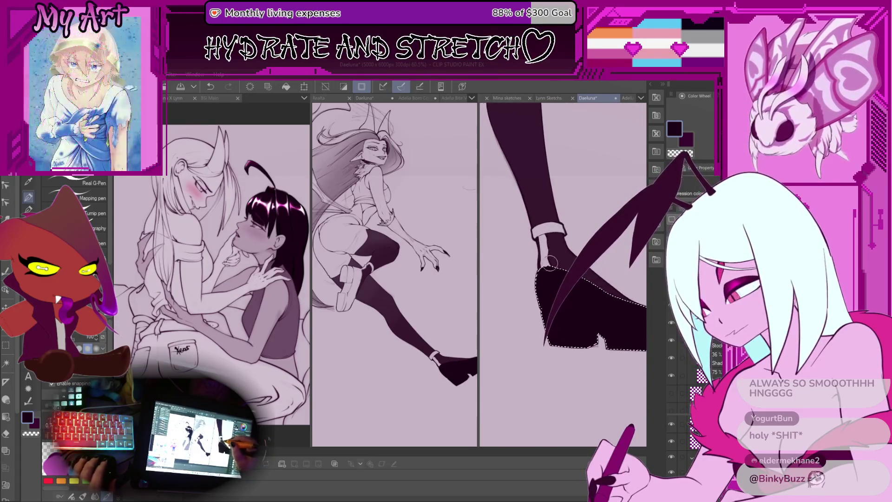
{"action": "scroll", "coordinate": [546, 263], "scroll_direction": "up", "scroll_amount": 2}
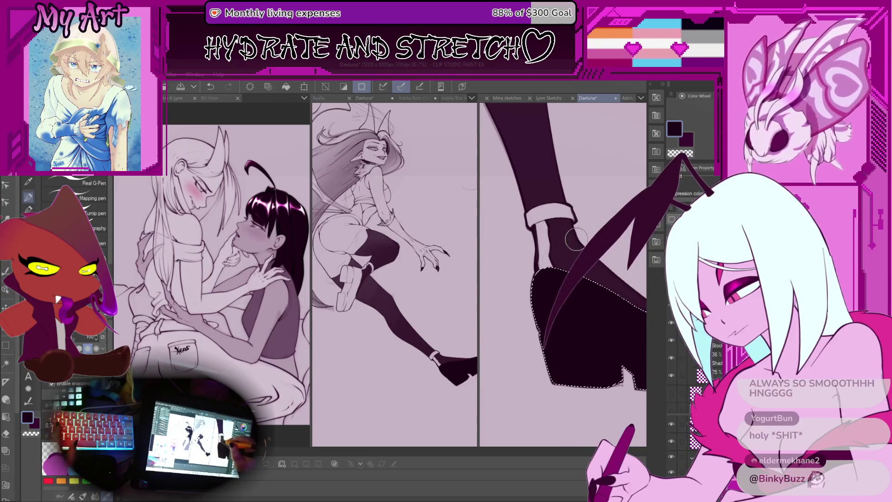
{"action": "left_click_drag", "start_coordinate": [557, 279], "coordinate": [529, 251]}
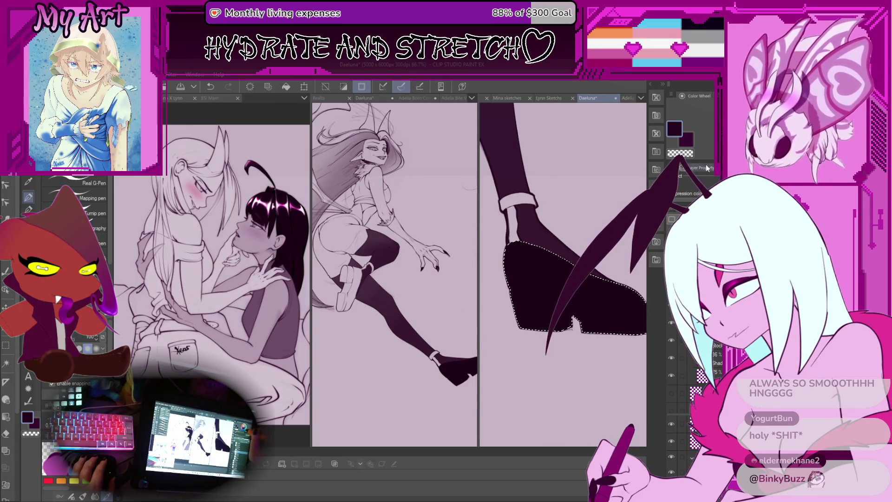
{"action": "scroll", "coordinate": [557, 301], "scroll_direction": "down", "scroll_amount": 2}
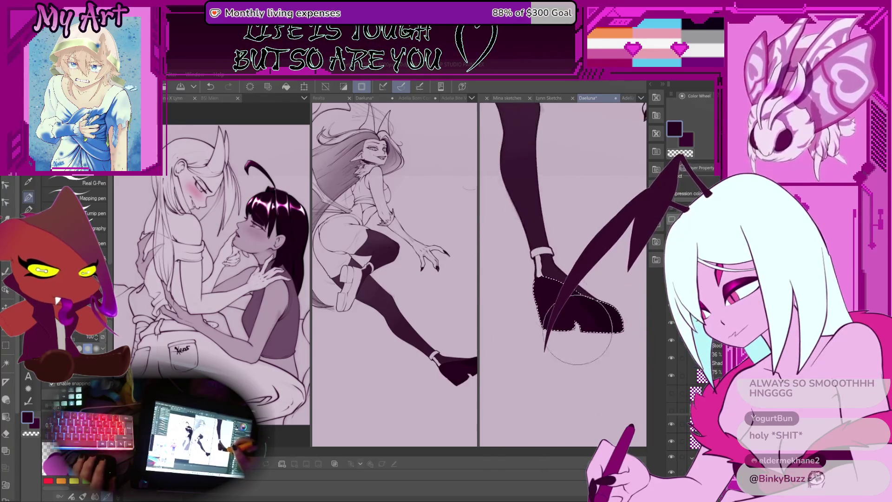
{"action": "key", "text": "ctrl+z"}
{"action": "key", "text": "ctrl+y"}
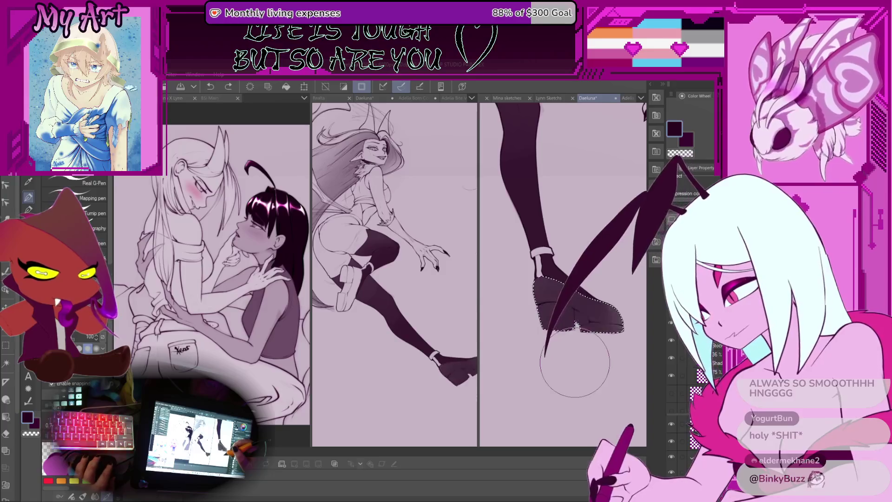
{"action": "key", "text": "ctrl+z"}
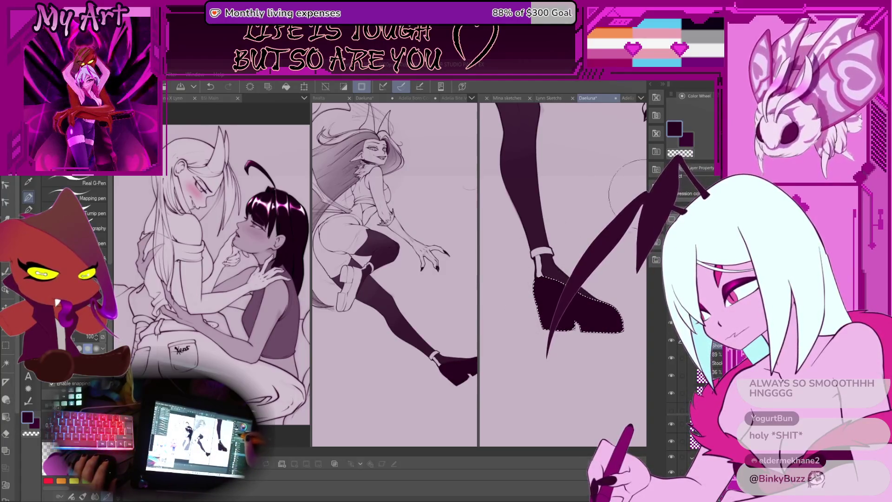
Clear the shoe selection, then undo the deselection to keep the shoe selected.
{"action": "scroll", "coordinate": [567, 299], "scroll_direction": "up", "scroll_amount": 2}
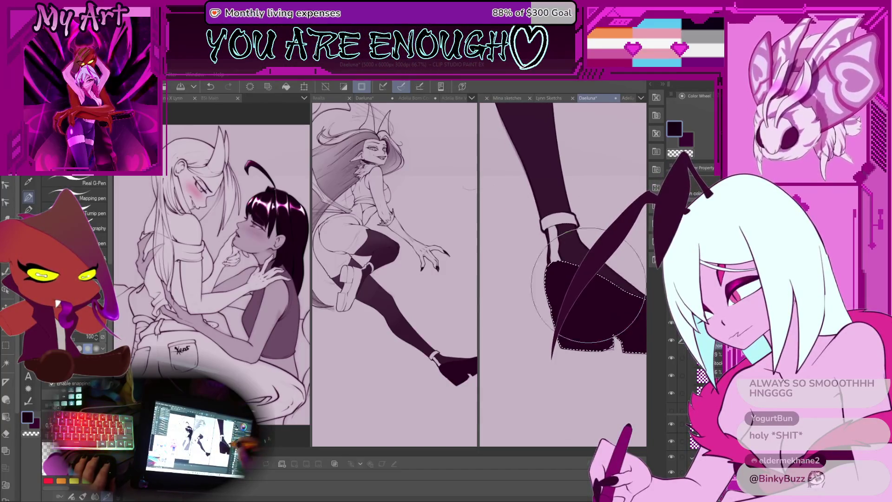
{"action": "scroll", "coordinate": [563, 293], "scroll_direction": "down", "scroll_amount": 3}
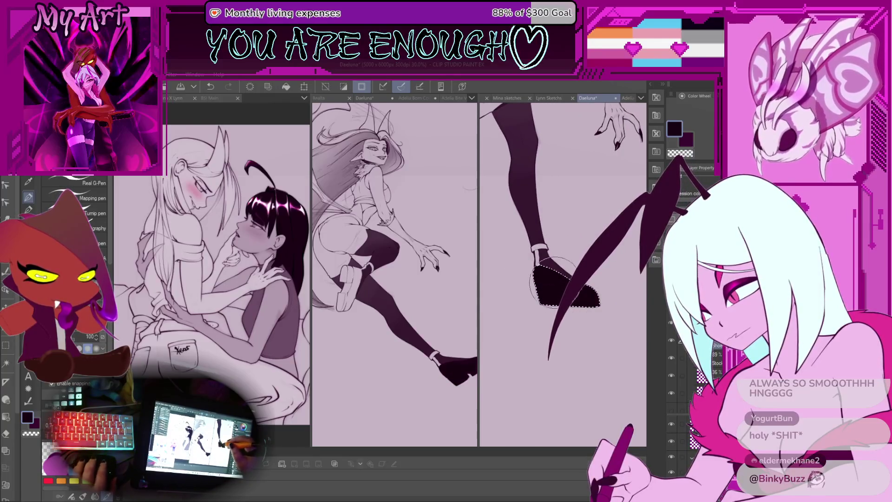
{"action": "scroll", "coordinate": [553, 279], "scroll_direction": "up", "scroll_amount": 5}
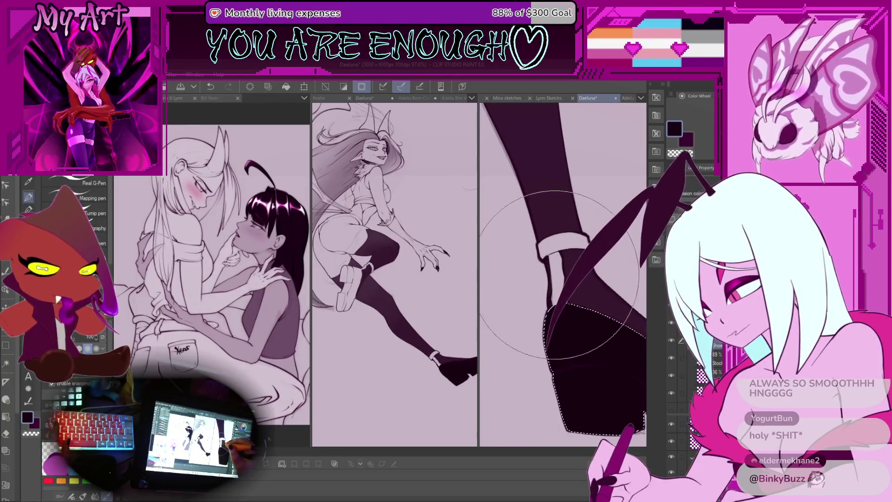
{"action": "key", "text": "w"}
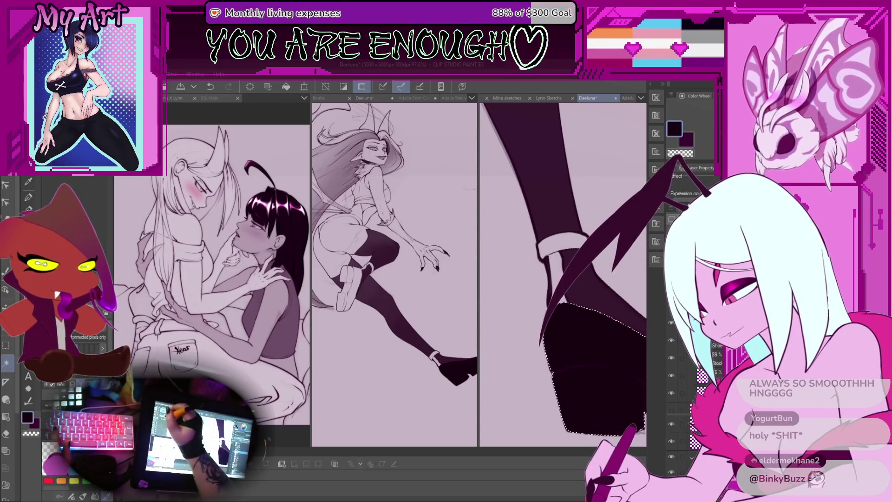
{"action": "key", "text": "ctrl+d"}
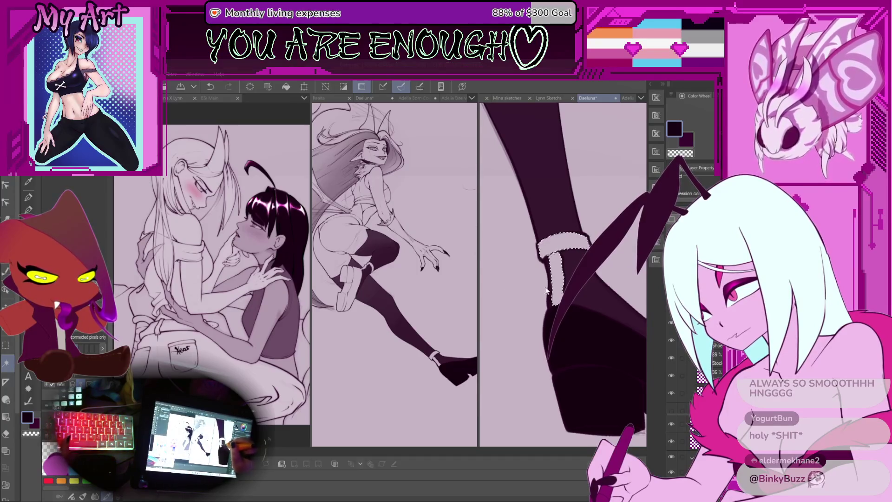
{"action": "key", "text": "ctrl+z"}
{"action": "key", "text": "p"}
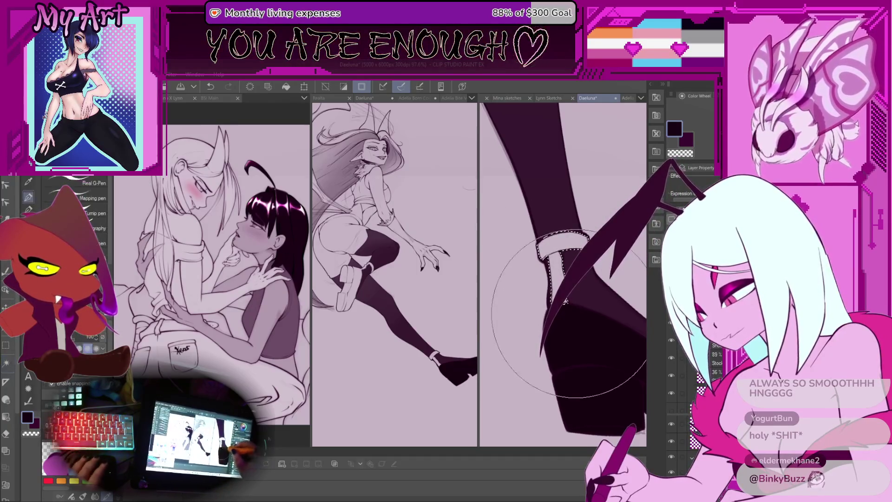
{"action": "scroll", "coordinate": [582, 335], "scroll_direction": "down", "scroll_amount": 5}
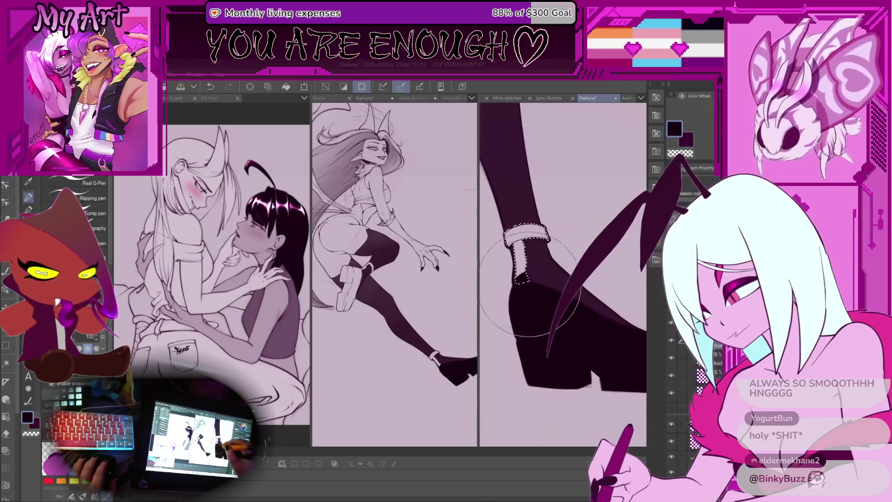
{"action": "scroll", "coordinate": [553, 285], "scroll_direction": "down", "scroll_amount": 5}
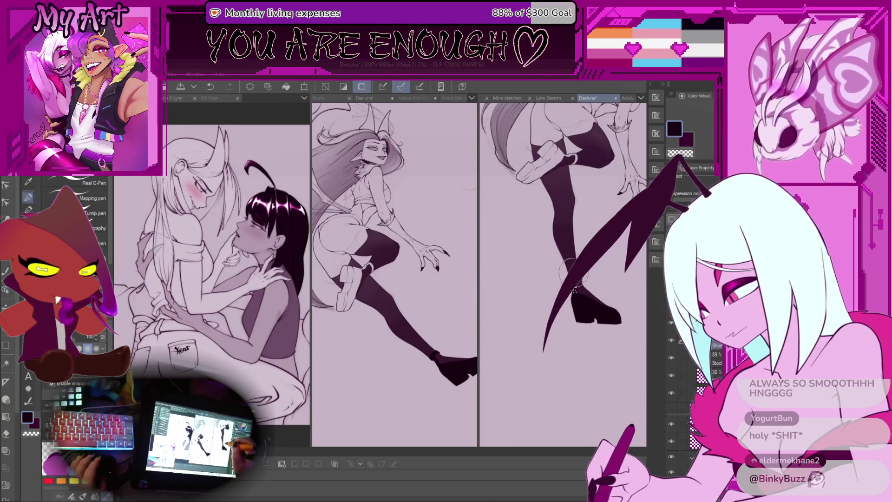
Add the ankle-strap loop to the shoe selection with Auto Select.
{"action": "scroll", "coordinate": [565, 214], "scroll_direction": "up", "scroll_amount": 3}
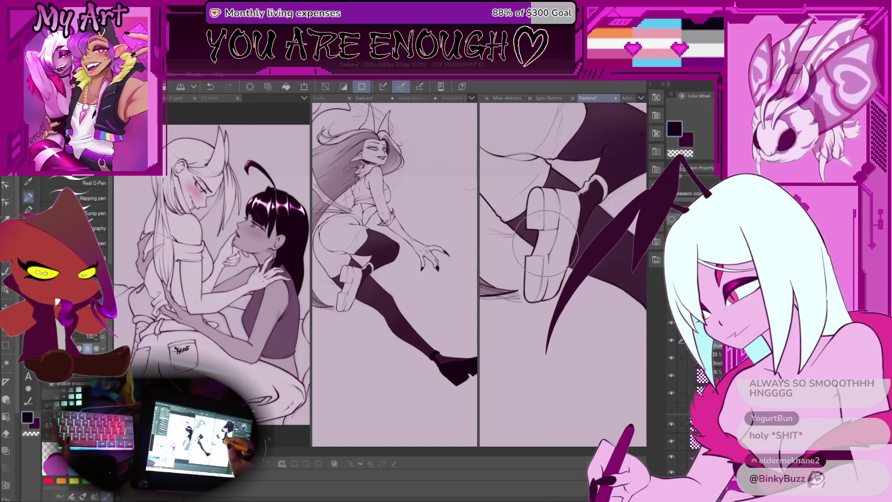
{"action": "key", "text": "w"}
{"action": "left_click", "coordinate": [595, 185], "text": "shift"}
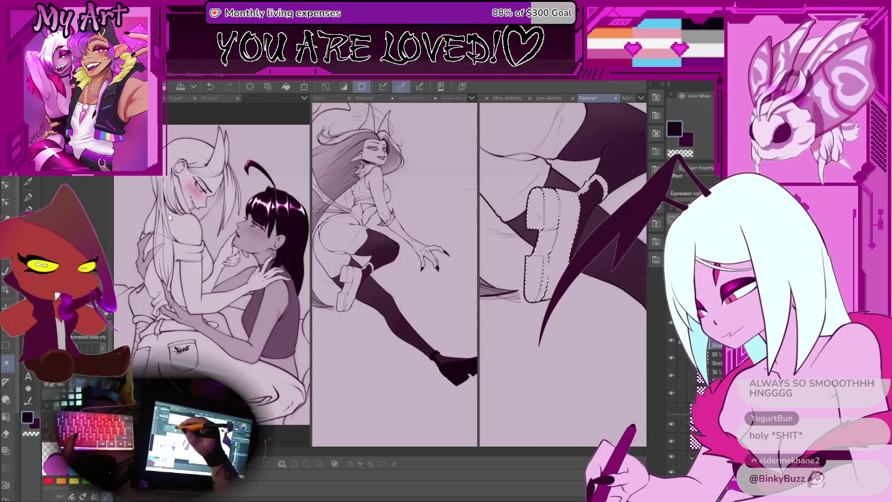
Paint the selected shoe solid dark with the pen to match the stocking.
{"action": "key", "text": "m"}
{"action": "scroll", "coordinate": [567, 231], "scroll_direction": "up", "scroll_amount": 3}
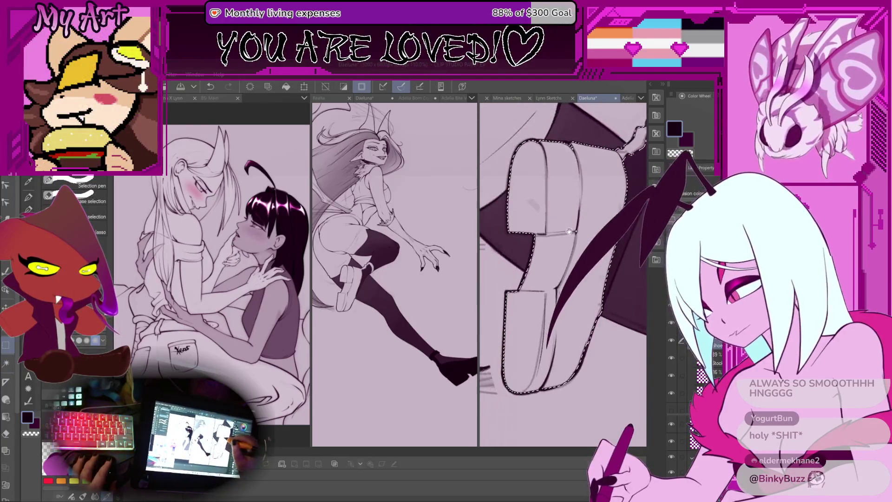
{"action": "mouse_move", "coordinate": [567, 231]}
{"action": "left_mouse_down"}
{"action": "mouse_move", "coordinate": [556, 287]}
{"action": "mouse_move", "coordinate": [598, 263]}
{"action": "left_mouse_up"}
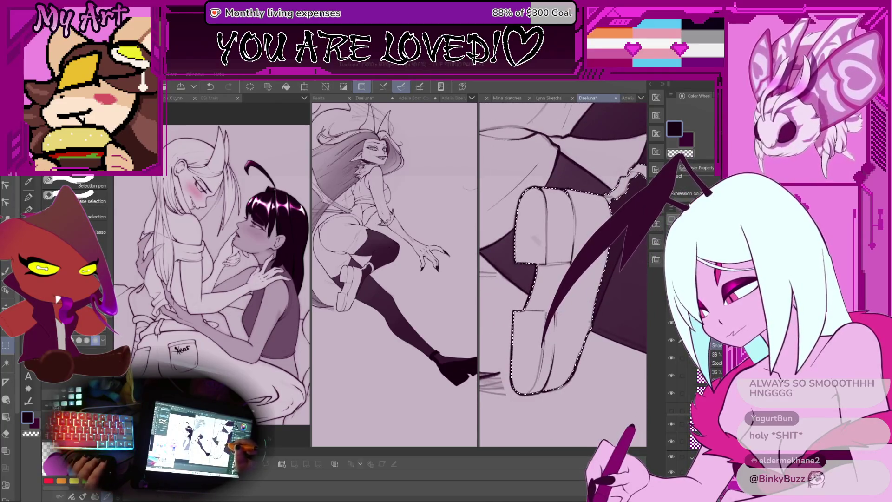
{"action": "key", "text": "p"}
{"action": "scroll", "coordinate": [567, 335], "scroll_direction": "down", "scroll_amount": 2}
{"action": "mouse_move", "coordinate": [567, 334]}
{"action": "left_mouse_down"}
{"action": "mouse_move", "coordinate": [534, 260]}
{"action": "mouse_move", "coordinate": [557, 279]}
{"action": "left_mouse_up"}
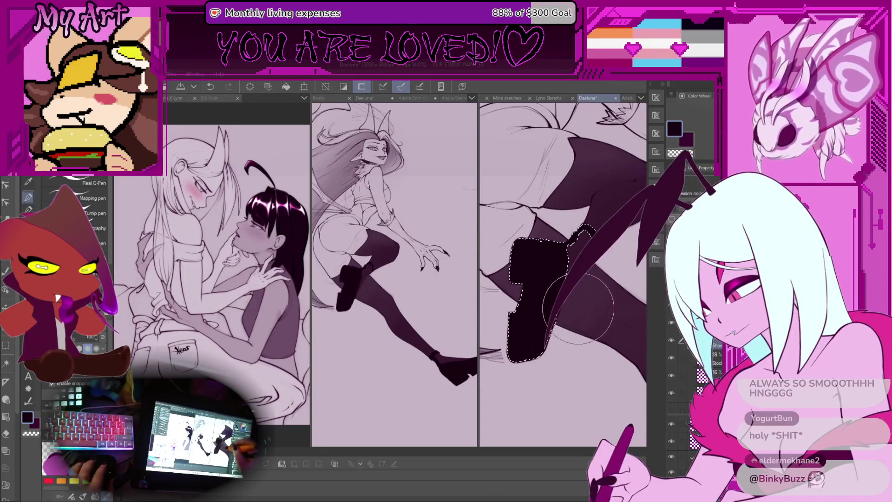
{"action": "scroll", "coordinate": [578, 308], "scroll_direction": "down", "scroll_amount": 4}
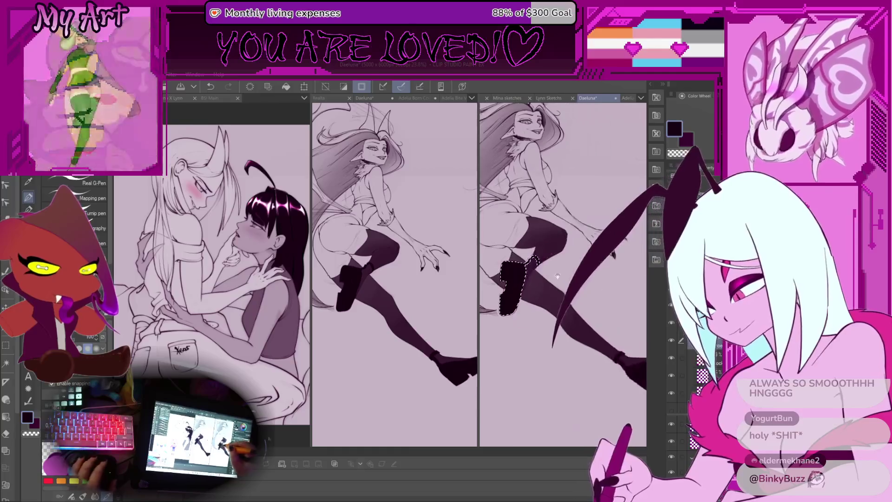
Clear the shoe selection and rotate the view to look along the dark shoe's edge.
{"action": "key", "text": "ctrl+d"}
{"action": "scroll", "coordinate": [559, 279], "scroll_direction": "up", "scroll_amount": 5}
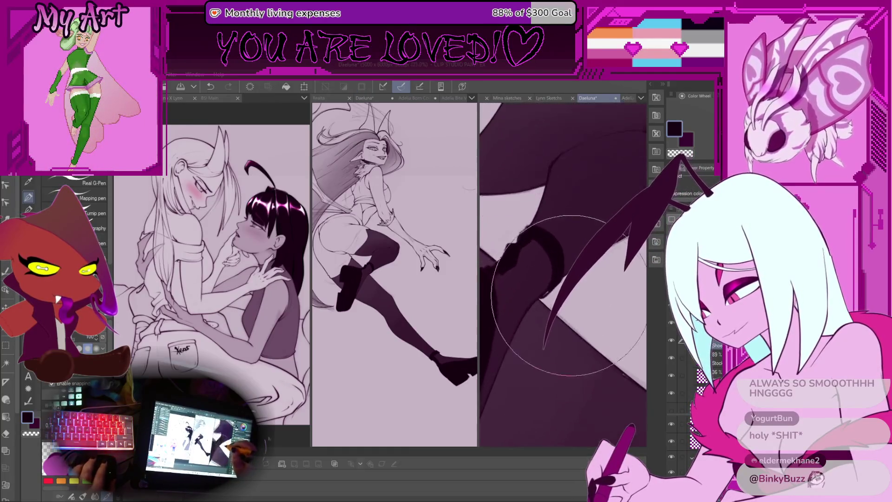
{"action": "scroll", "coordinate": [569, 292], "scroll_direction": "down", "scroll_amount": 2}
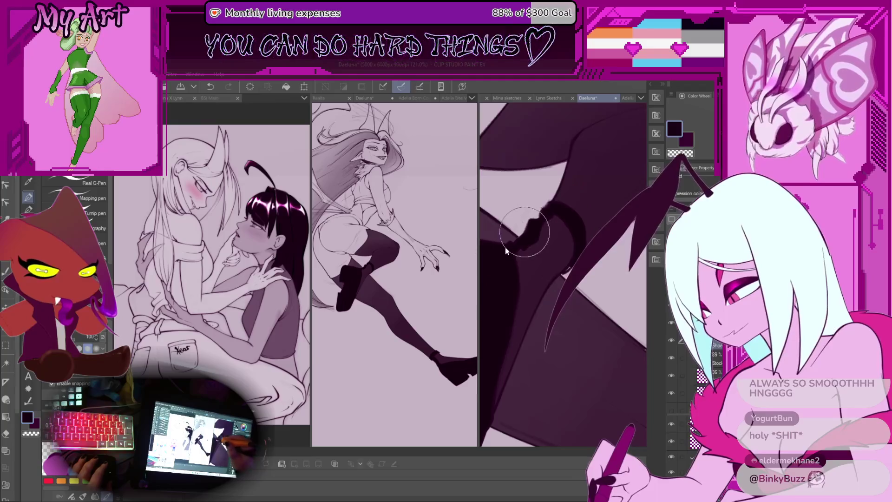
{"action": "scroll", "coordinate": [506, 251], "scroll_direction": "up", "scroll_amount": 3}
{"action": "scroll", "coordinate": [587, 312], "scroll_direction": "up", "scroll_amount": 2}
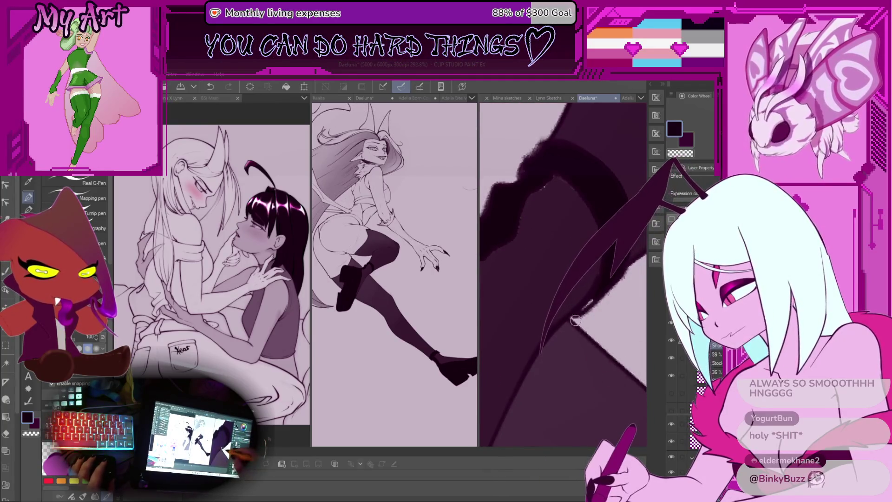
{"action": "scroll", "coordinate": [603, 287], "scroll_direction": "up", "scroll_amount": 1}
{"action": "left_click_drag", "start_coordinate": [609, 268], "coordinate": [566, 187]}
{"action": "mouse_move", "coordinate": [519, 221]}
{"action": "left_mouse_down"}
{"action": "mouse_move", "coordinate": [542, 213]}
{"action": "mouse_move", "coordinate": [522, 255]}
{"action": "mouse_move", "coordinate": [562, 272]}
{"action": "left_mouse_up"}
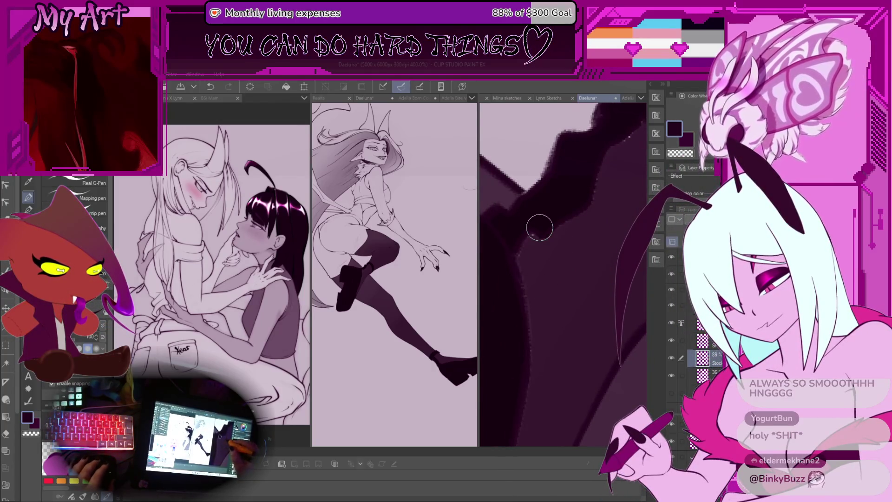
{"action": "left_click_drag", "start_coordinate": [560, 245], "coordinate": [514, 269]}
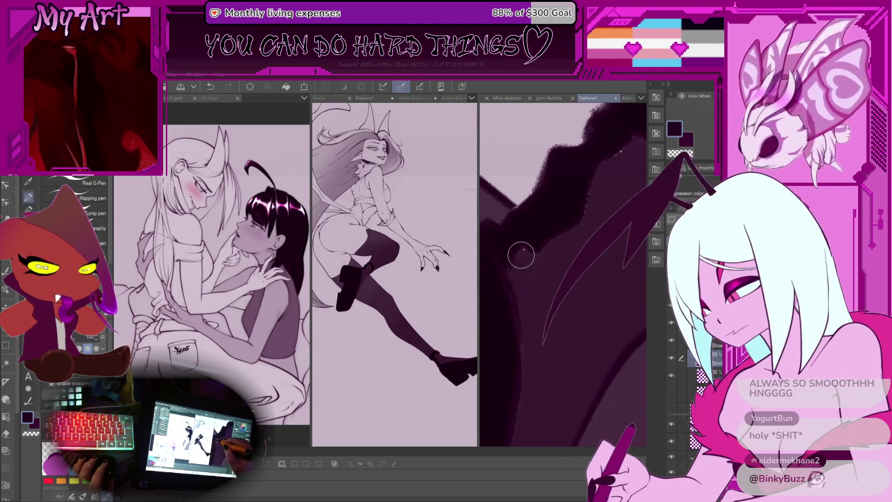
{"action": "left_click_drag", "start_coordinate": [559, 265], "coordinate": [508, 290]}
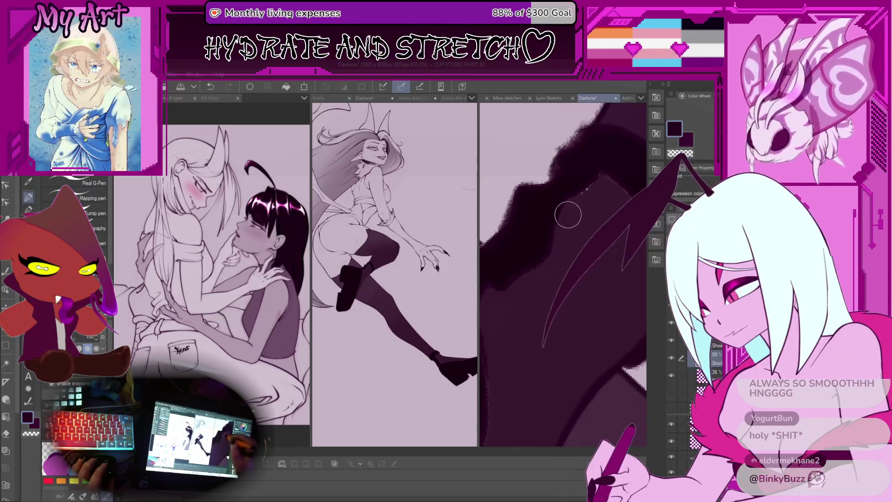
{"action": "left_click_drag", "start_coordinate": [611, 186], "coordinate": [560, 180]}
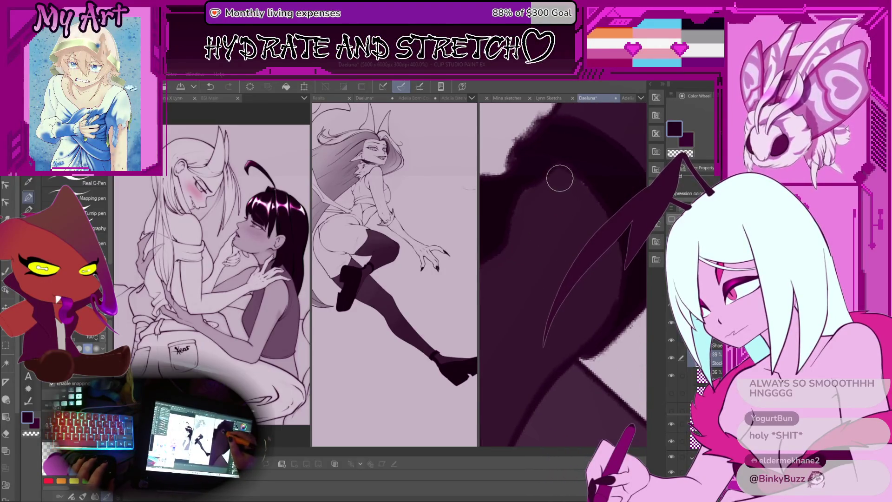
{"action": "mouse_move", "coordinate": [597, 326]}
{"action": "left_mouse_down"}
{"action": "mouse_move", "coordinate": [578, 219]}
{"action": "mouse_move", "coordinate": [542, 263]}
{"action": "mouse_move", "coordinate": [534, 229]}
{"action": "mouse_move", "coordinate": [563, 215]}
{"action": "left_mouse_up"}
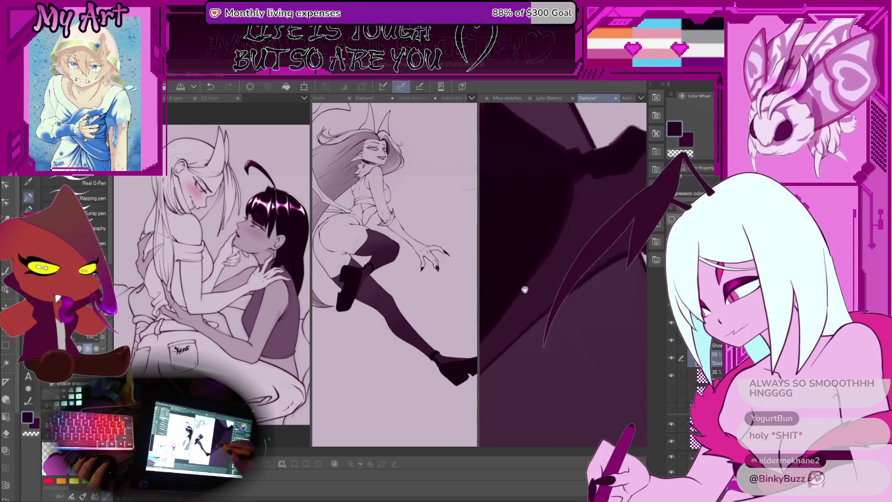
{"action": "left_click_drag", "start_coordinate": [522, 288], "coordinate": [599, 185]}
{"action": "mouse_move", "coordinate": [529, 285]}
{"action": "left_mouse_down"}
{"action": "mouse_move", "coordinate": [592, 201]}
{"action": "mouse_move", "coordinate": [597, 213]}
{"action": "mouse_move", "coordinate": [563, 208]}
{"action": "mouse_move", "coordinate": [599, 279]}
{"action": "left_mouse_up"}
Touch up the dark shoe's lower edge with the pencil.
{"action": "key", "text": "p"}
{"action": "left_click_drag", "start_coordinate": [600, 279], "coordinate": [602, 298]}
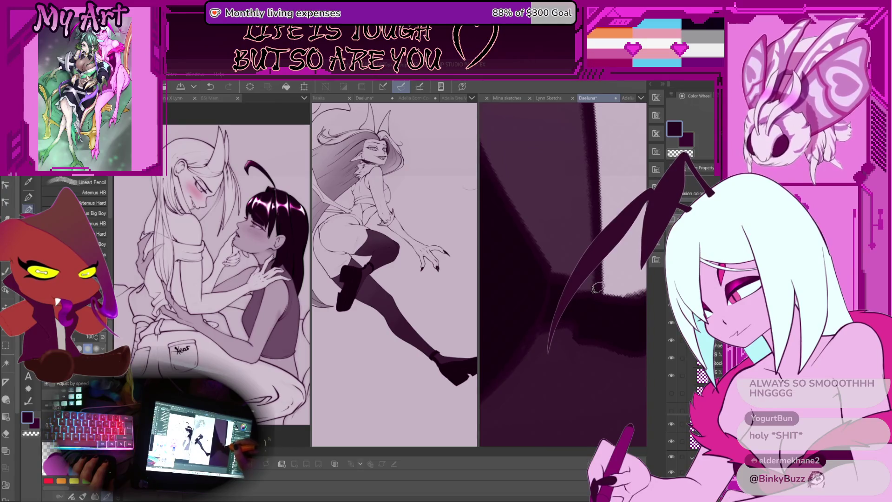
{"action": "scroll", "coordinate": [597, 292], "scroll_direction": "down", "scroll_amount": 5}
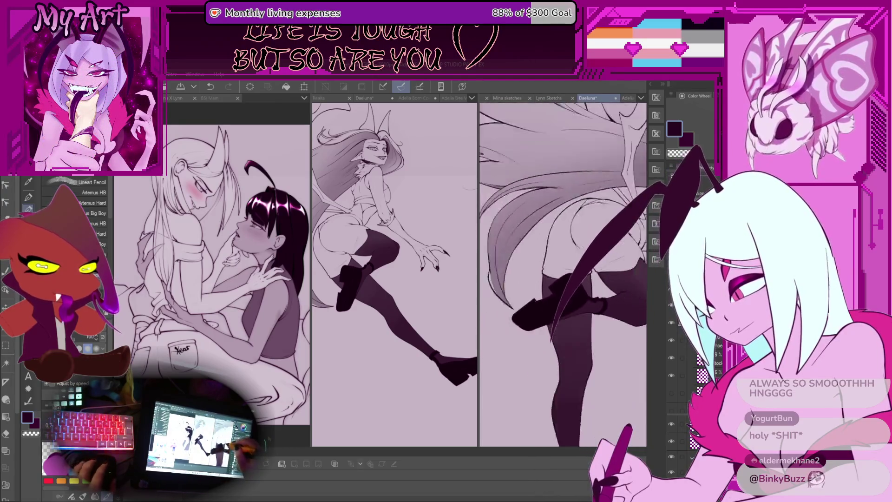
Rotate the canvas back upright around the figure and clear the selection.
{"action": "scroll", "coordinate": [563, 274], "scroll_direction": "down", "scroll_amount": 4}
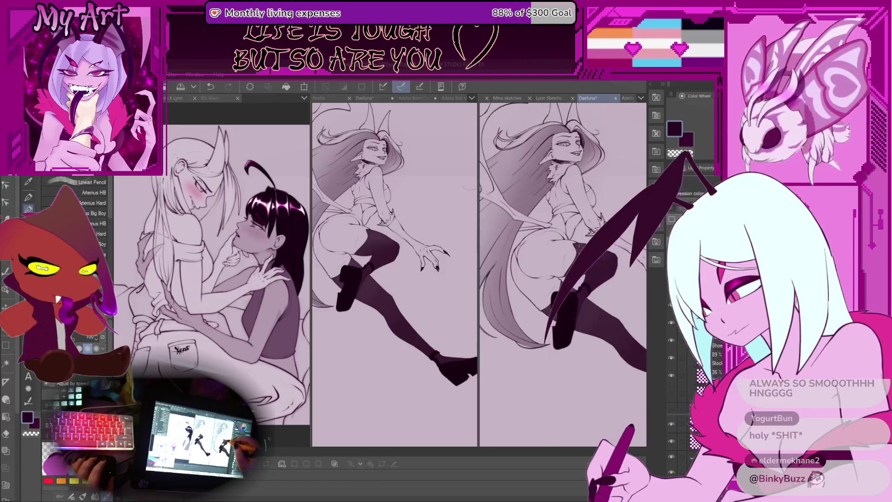
{"action": "key", "text": "asciicircum"}
{"action": "key", "text": "asciicircum"}
{"action": "key", "text": "asciicircum"}
{"action": "key", "text": "minus"}
{"action": "key", "text": "minus"}
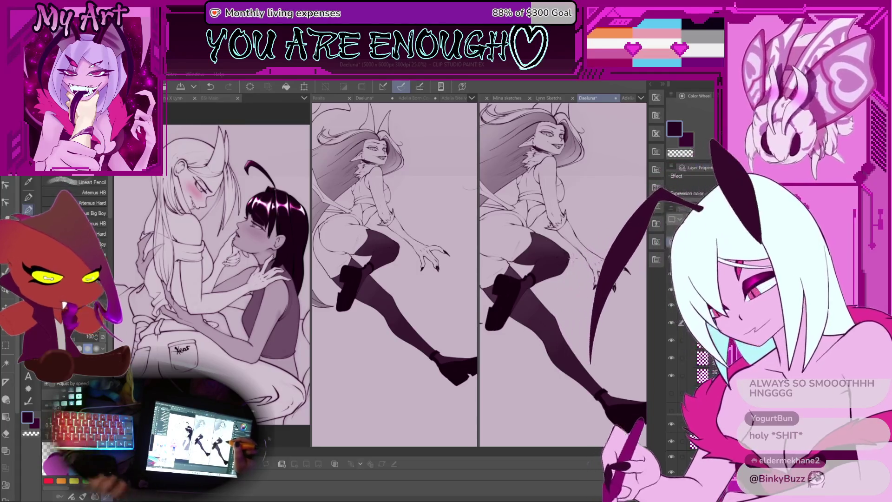
{"action": "mouse_move", "coordinate": [536, 249]}
{"action": "left_mouse_down"}
{"action": "mouse_move", "coordinate": [575, 186]}
{"action": "mouse_move", "coordinate": [581, 223]}
{"action": "left_mouse_up"}
{"action": "scroll", "coordinate": [580, 214], "scroll_direction": "down", "scroll_amount": 2}
{"action": "key", "text": "w"}
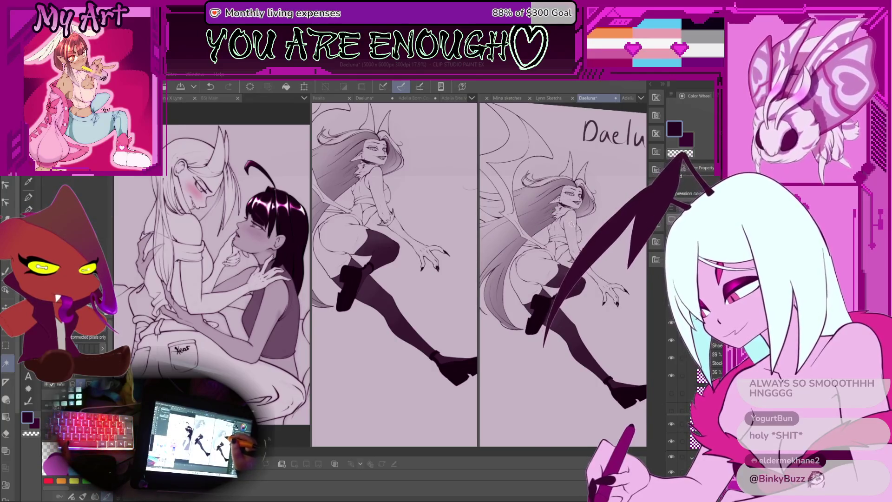
{"action": "scroll", "coordinate": [558, 233], "scroll_direction": "up", "scroll_amount": 5}
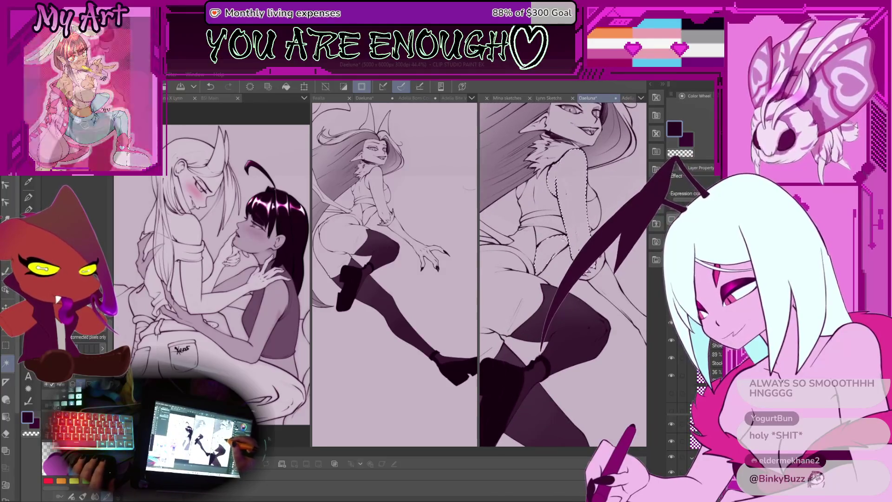
{"action": "left_click_drag", "start_coordinate": [551, 249], "coordinate": [551, 280]}
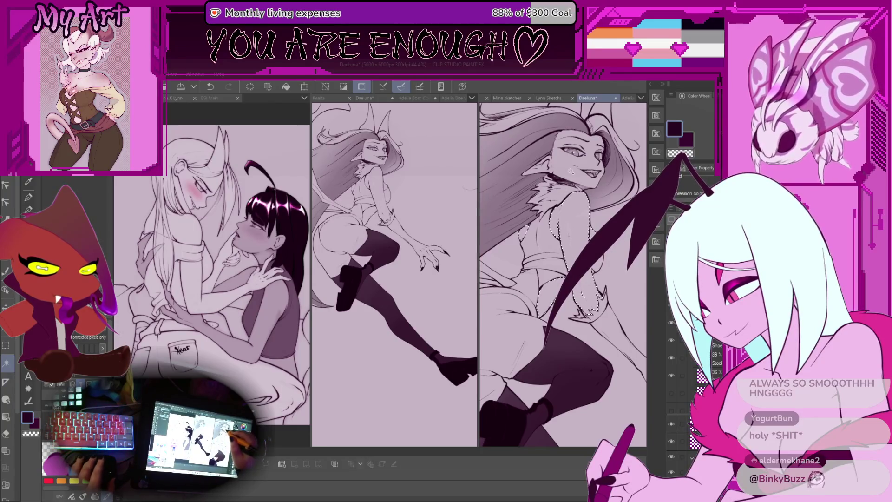
{"action": "scroll", "coordinate": [575, 200], "scroll_direction": "down", "scroll_amount": 2}
{"action": "key", "text": "ctrl+d"}
Switch back to the pencil and show the wing sketch layer over the figure's back and hip.
{"action": "left_click_drag", "start_coordinate": [530, 308], "coordinate": [553, 248]}
{"action": "key", "text": "p"}
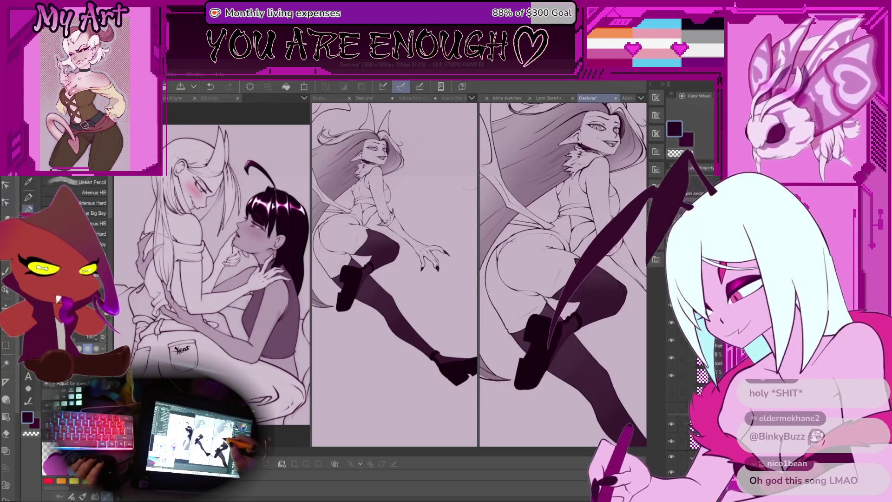
{"action": "scroll", "coordinate": [553, 240], "scroll_direction": "up", "scroll_amount": 1}
{"action": "left_click_drag", "start_coordinate": [554, 240], "coordinate": [554, 271]}
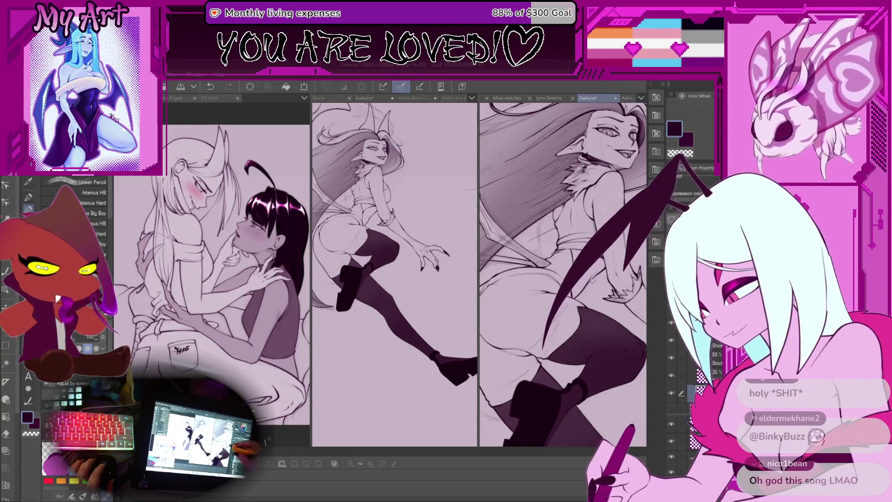
{"action": "left_click", "coordinate": [671, 393]}
{"action": "scroll", "coordinate": [546, 217], "scroll_direction": "up", "scroll_amount": 2}
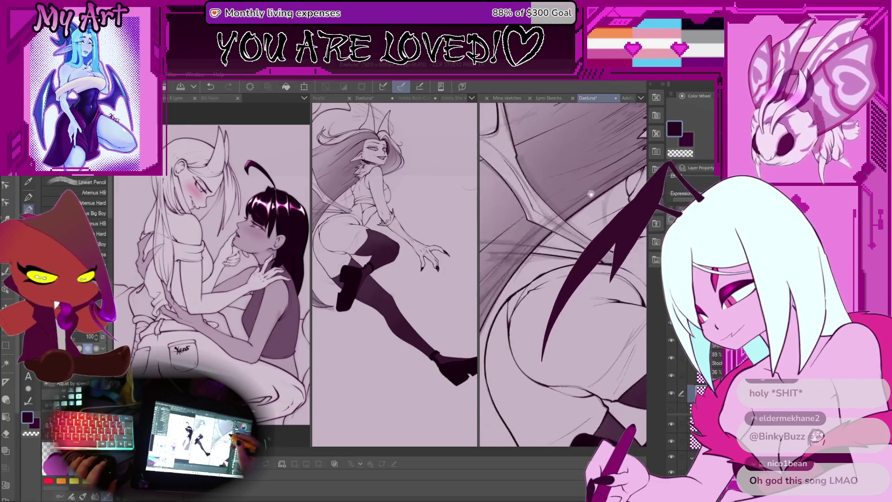
{"action": "scroll", "coordinate": [594, 181], "scroll_direction": "up", "scroll_amount": 4}
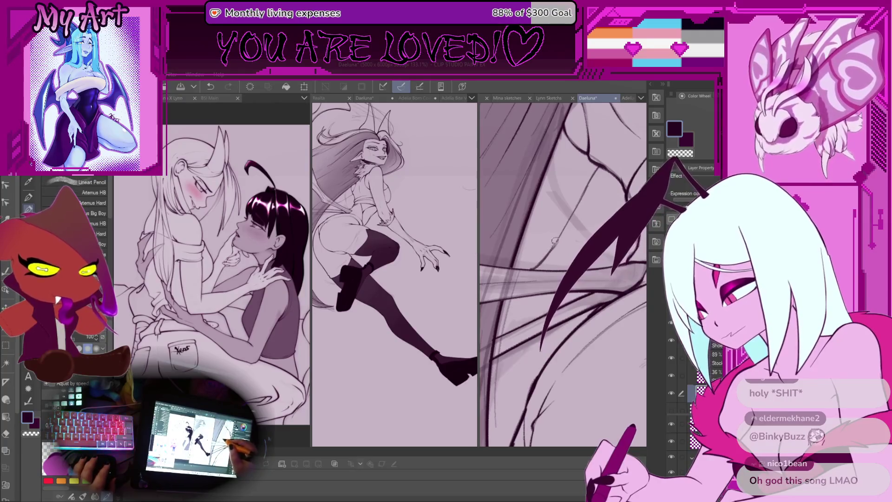
{"action": "scroll", "coordinate": [540, 262], "scroll_direction": "down", "scroll_amount": 5}
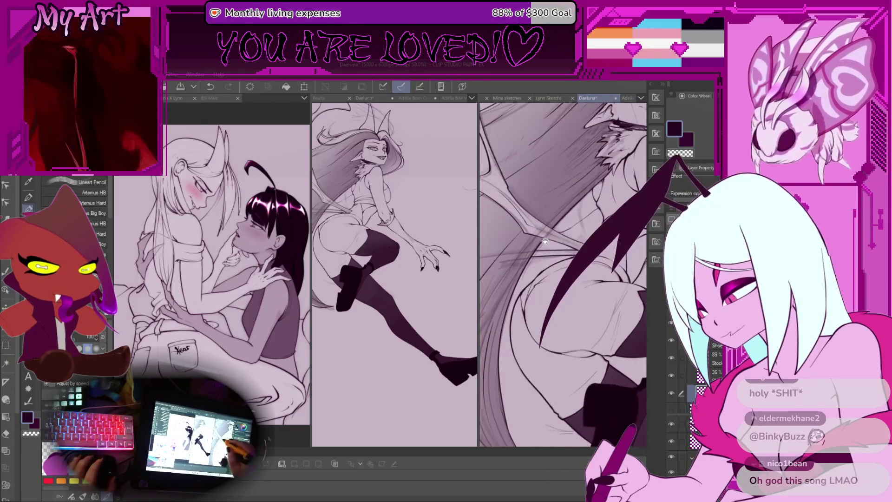
{"action": "left_click_drag", "start_coordinate": [567, 256], "coordinate": [560, 212]}
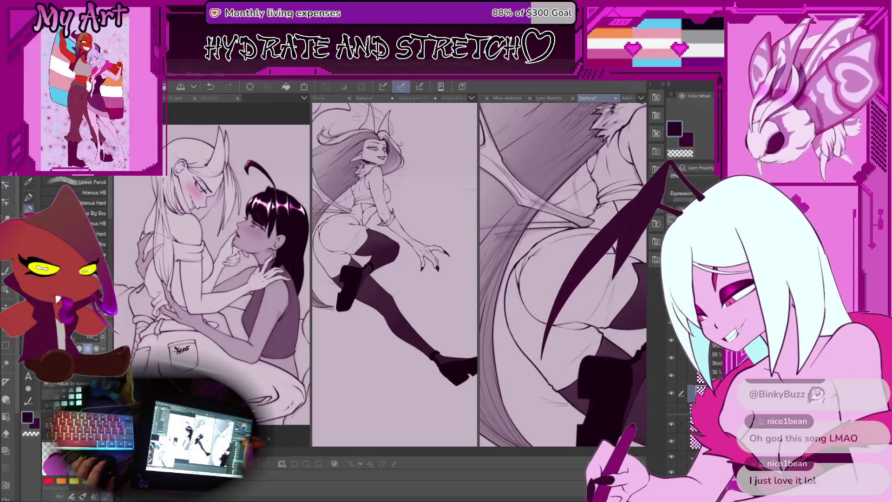
{"action": "scroll", "coordinate": [562, 274], "scroll_direction": "down", "scroll_amount": 5}
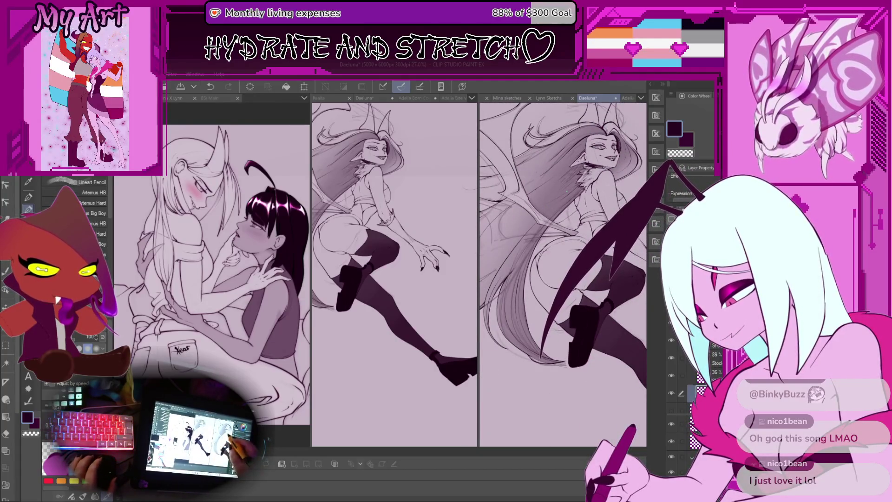
{"action": "scroll", "coordinate": [651, 113], "scroll_direction": "up", "scroll_amount": 2}
{"action": "scroll", "coordinate": [553, 222], "scroll_direction": "up", "scroll_amount": 5}
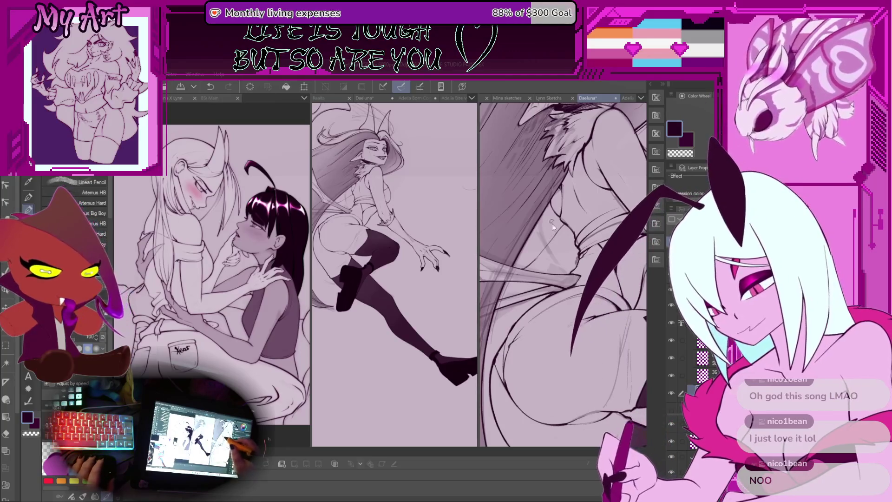
{"action": "scroll", "coordinate": [536, 272], "scroll_direction": "up", "scroll_amount": 3}
{"action": "scroll", "coordinate": [536, 273], "scroll_direction": "down", "scroll_amount": 2}
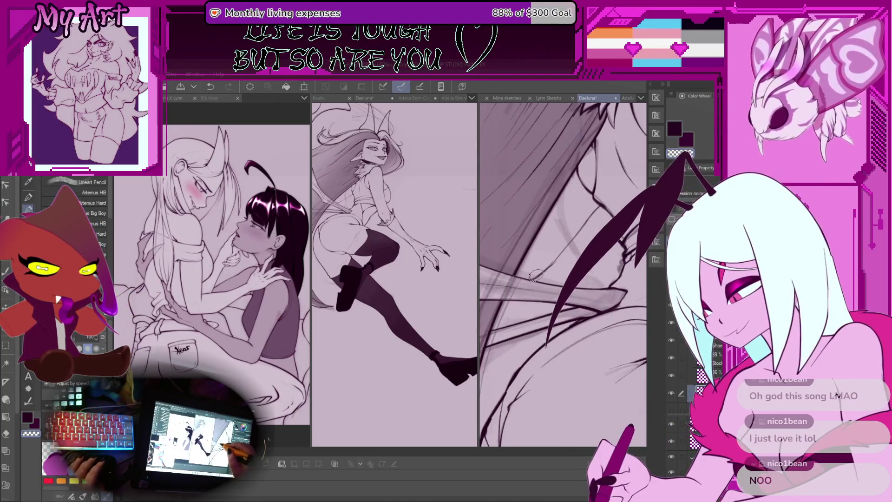
Lasso a torso area near the hip, switch to the pencil, then clear the selection.
{"action": "key", "text": "m"}
{"action": "mouse_move", "coordinate": [571, 272]}
{"action": "left_mouse_down"}
{"action": "mouse_move", "coordinate": [513, 277]}
{"action": "mouse_move", "coordinate": [604, 215]}
{"action": "left_mouse_up"}
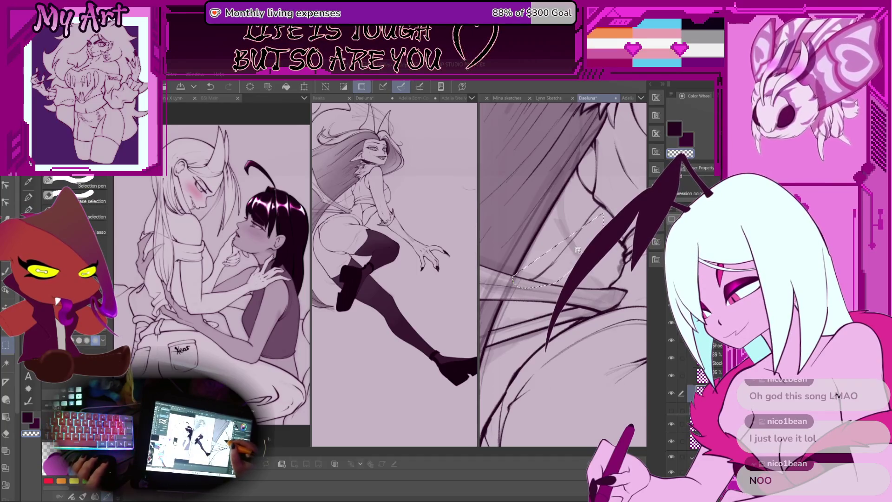
{"action": "key", "text": "p"}
{"action": "key", "text": "ctrl+d"}
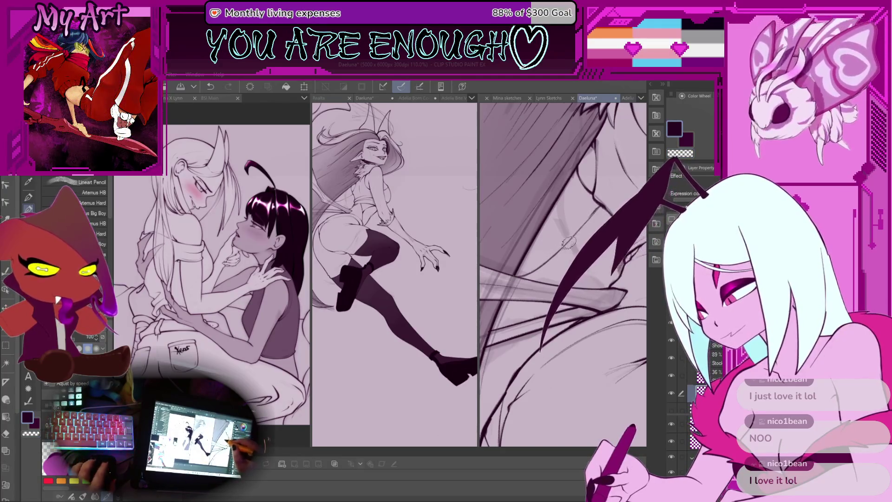
Rotate the canvas to a steeper angle over the torso and switch to transparent colour for erasing.
{"action": "scroll", "coordinate": [581, 225], "scroll_direction": "down", "scroll_amount": 3}
{"action": "scroll", "coordinate": [572, 229], "scroll_direction": "up", "scroll_amount": 2}
{"action": "left_click_drag", "start_coordinate": [563, 225], "coordinate": [588, 237]}
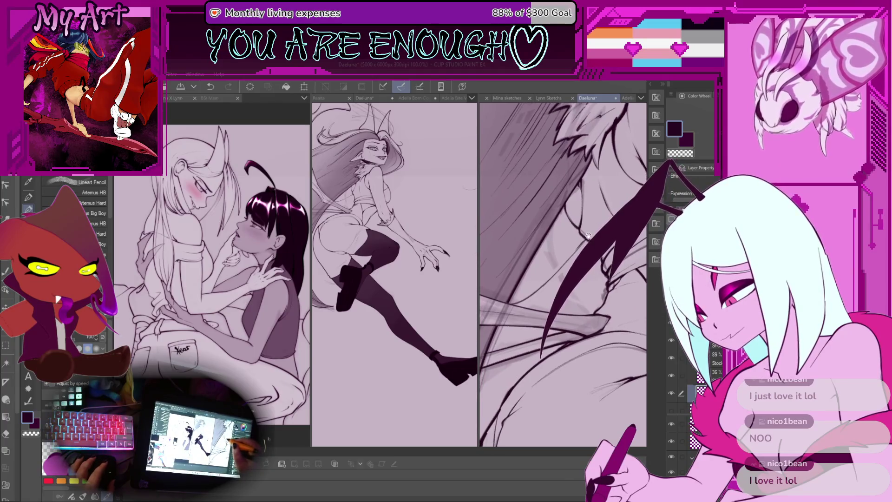
{"action": "scroll", "coordinate": [583, 217], "scroll_direction": "up", "scroll_amount": 3}
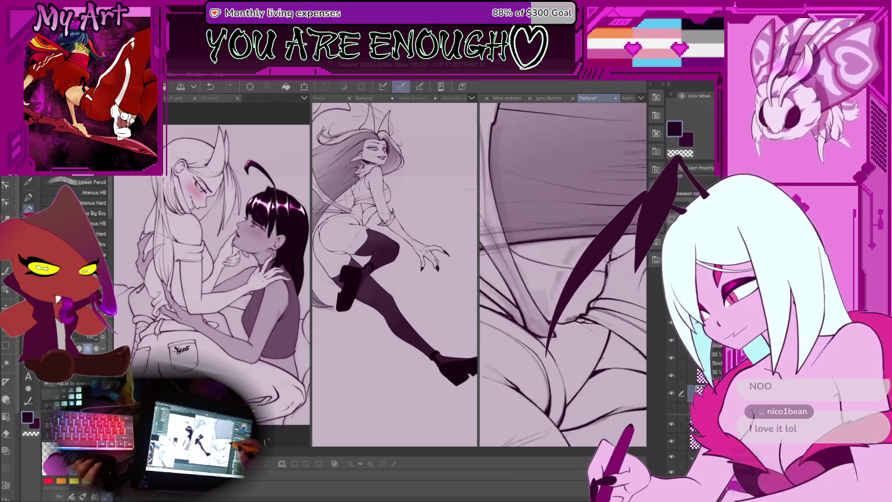
{"action": "key", "text": "minus"}
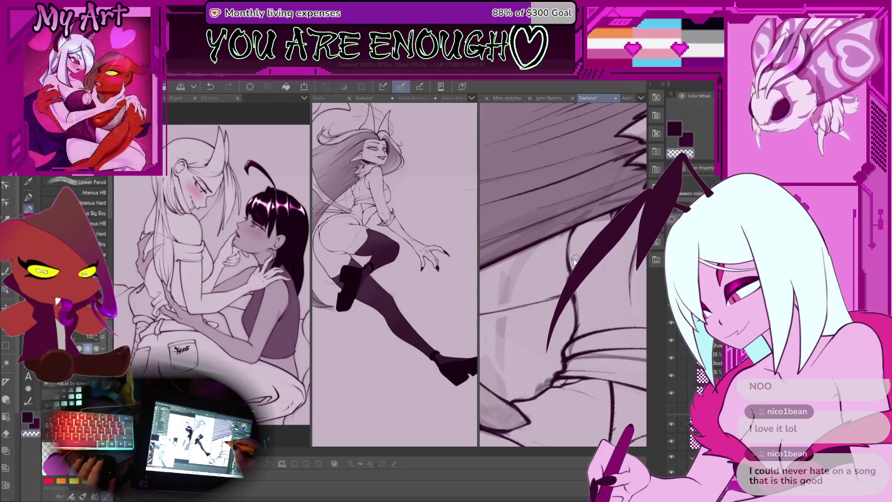
{"action": "key", "text": "c"}
{"action": "scroll", "coordinate": [570, 246], "scroll_direction": "up", "scroll_amount": 2}
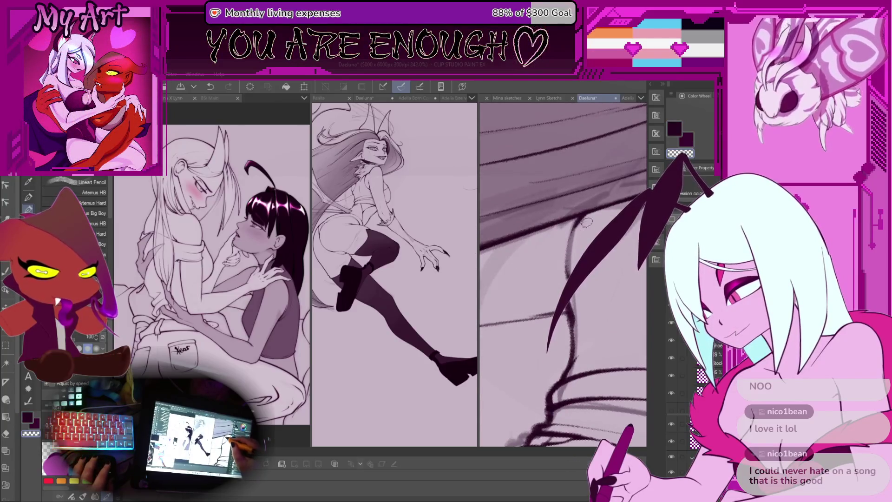
{"action": "scroll", "coordinate": [577, 238], "scroll_direction": "down", "scroll_amount": 2}
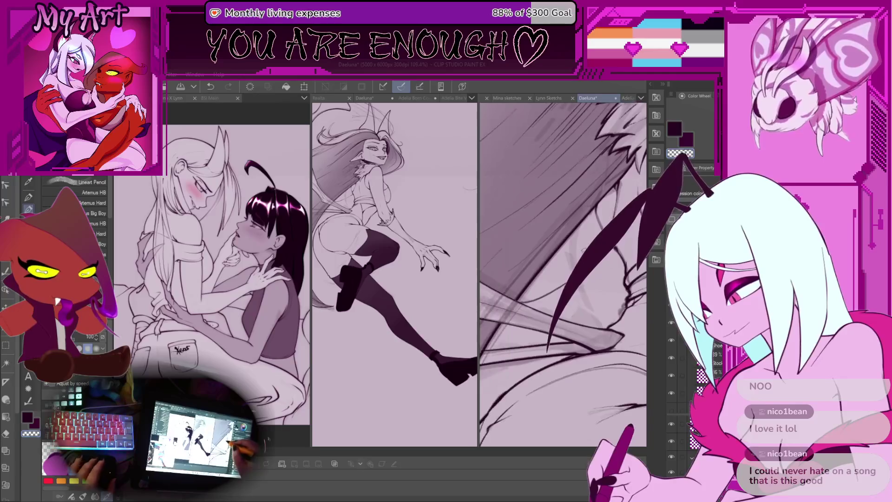
{"action": "scroll", "coordinate": [629, 245], "scroll_direction": "down", "scroll_amount": 1}
{"action": "left_click_drag", "start_coordinate": [578, 258], "coordinate": [547, 269]}
{"action": "scroll", "coordinate": [535, 268], "scroll_direction": "up", "scroll_amount": 3}
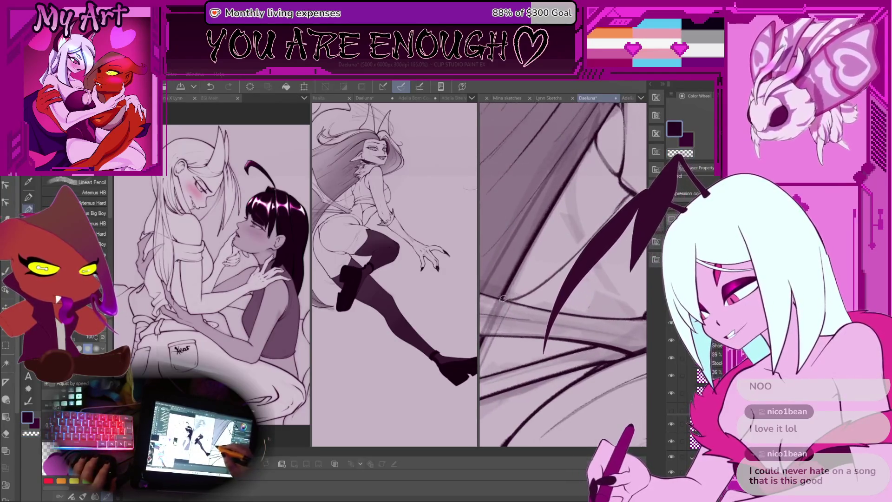
Lasso a freehand selection around the torso area to be shaded.
{"action": "key", "text": "m"}
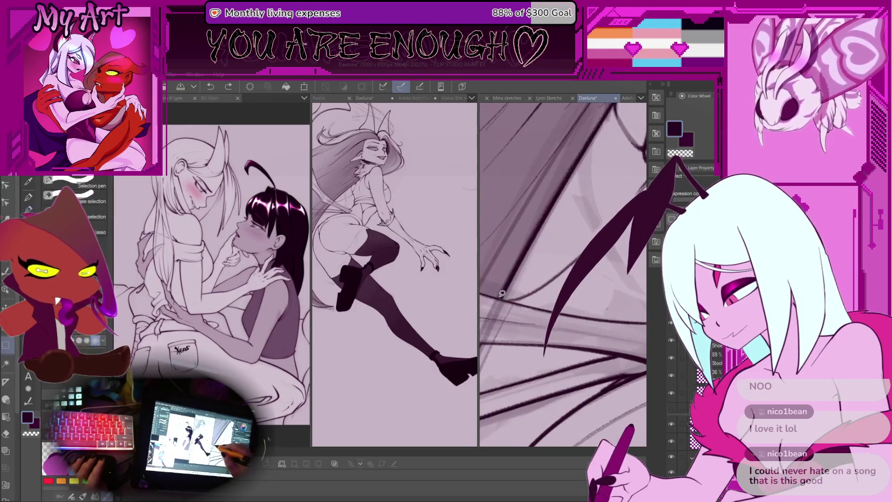
{"action": "left_click_drag", "start_coordinate": [499, 298], "coordinate": [625, 260]}
{"action": "left_click_drag", "start_coordinate": [606, 308], "coordinate": [550, 242]}
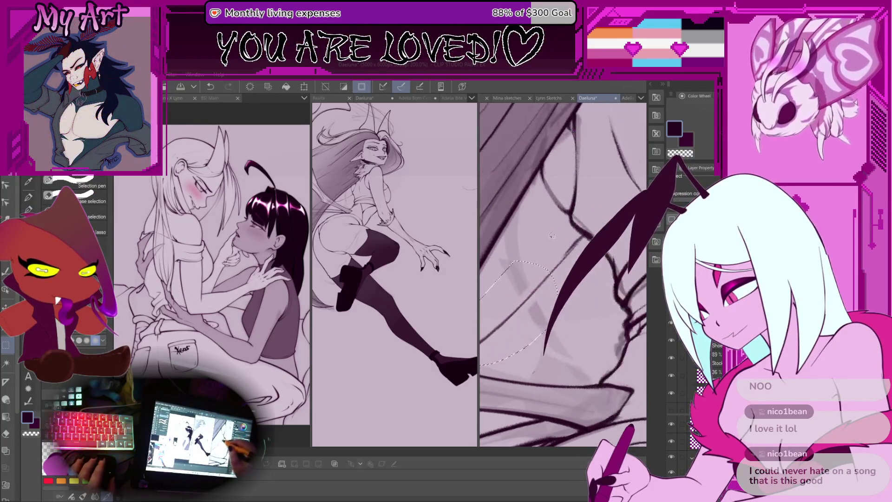
{"action": "mouse_move", "coordinate": [572, 212]}
{"action": "left_mouse_down"}
{"action": "mouse_move", "coordinate": [557, 185]}
{"action": "mouse_move", "coordinate": [527, 167]}
{"action": "mouse_move", "coordinate": [499, 217]}
{"action": "left_mouse_up"}
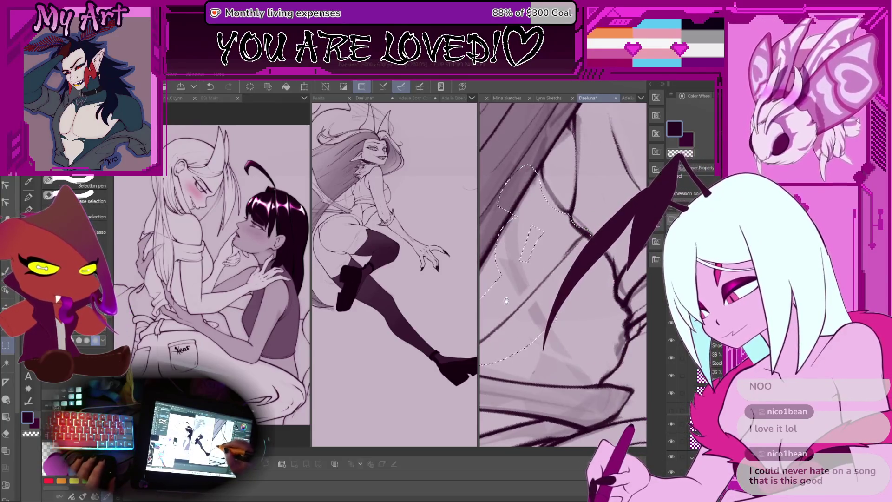
{"action": "left_click_drag", "start_coordinate": [506, 298], "coordinate": [603, 180]}
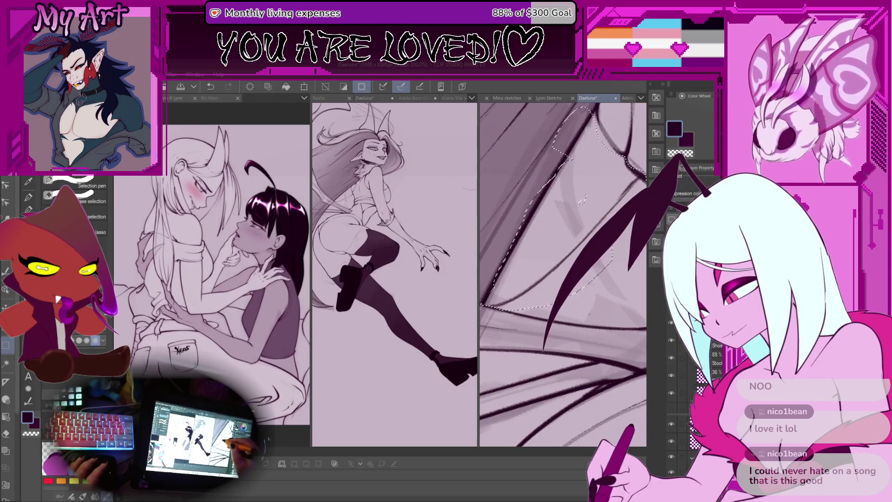
Fill the selected torso region with grey Lineart Pencil shading strokes.
{"action": "key", "text": "p"}
{"action": "mouse_move", "coordinate": [550, 253]}
{"action": "left_mouse_down"}
{"action": "mouse_move", "coordinate": [498, 324]}
{"action": "mouse_move", "coordinate": [512, 310]}
{"action": "left_mouse_up"}
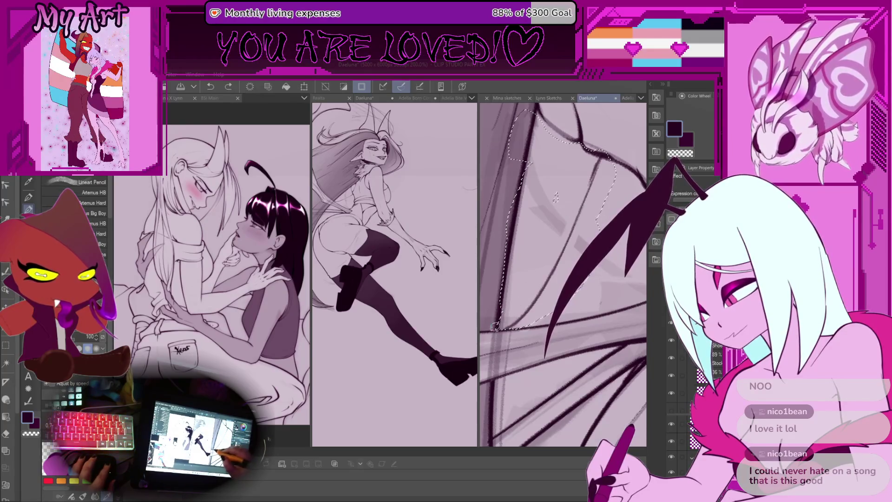
{"action": "key", "text": "ctrl+minus"}
{"action": "key", "text": "ctrl+plus"}
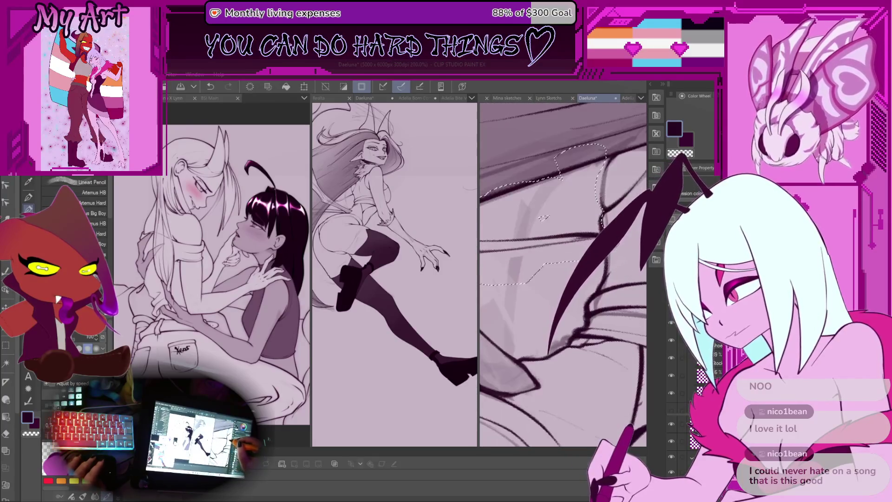
Clear the selection with Ctrl+D and undo the last pencil stroke.
{"action": "key", "text": "m"}
{"action": "key", "text": "ctrl+d"}
{"action": "key", "text": "p"}
{"action": "scroll", "coordinate": [562, 274], "scroll_direction": "up", "scroll_amount": 1}
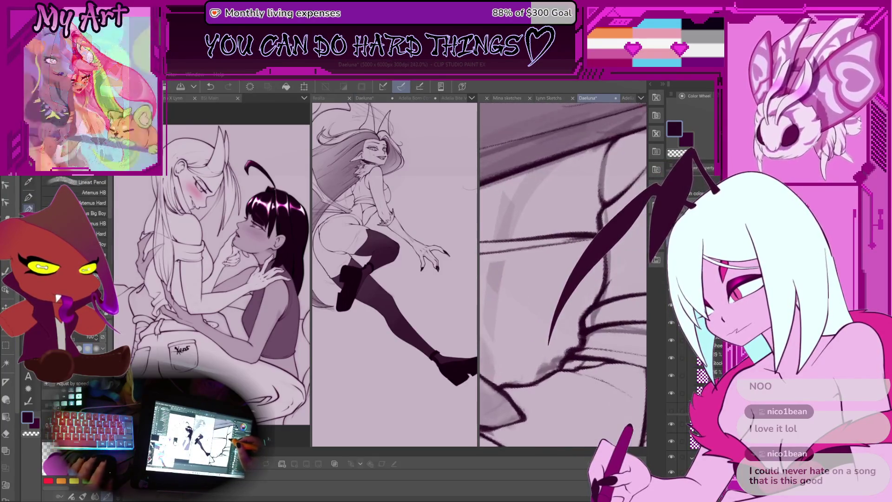
{"action": "key", "text": "ctrl+z"}
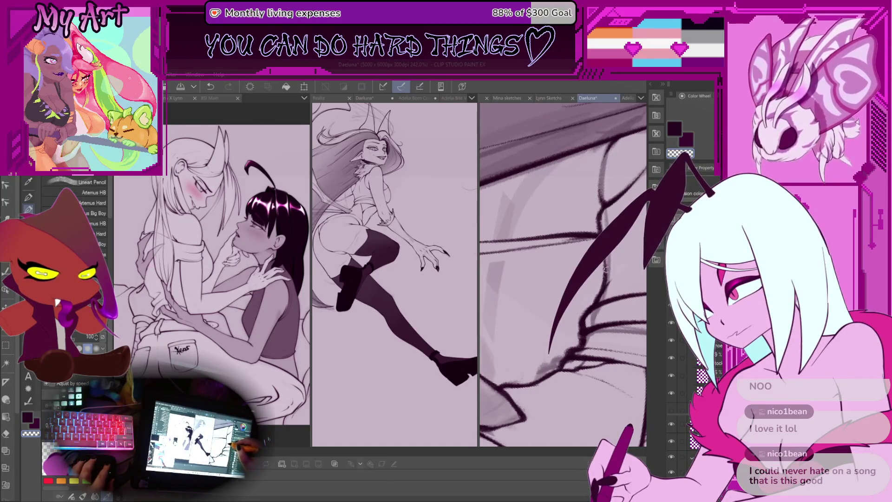
Hide the sketch layer.
{"action": "scroll", "coordinate": [559, 194], "scroll_direction": "down", "scroll_amount": 3}
{"action": "mouse_move", "coordinate": [559, 194]}
{"action": "left_mouse_down"}
{"action": "mouse_move", "coordinate": [576, 223]}
{"action": "mouse_move", "coordinate": [545, 262]}
{"action": "left_mouse_up"}
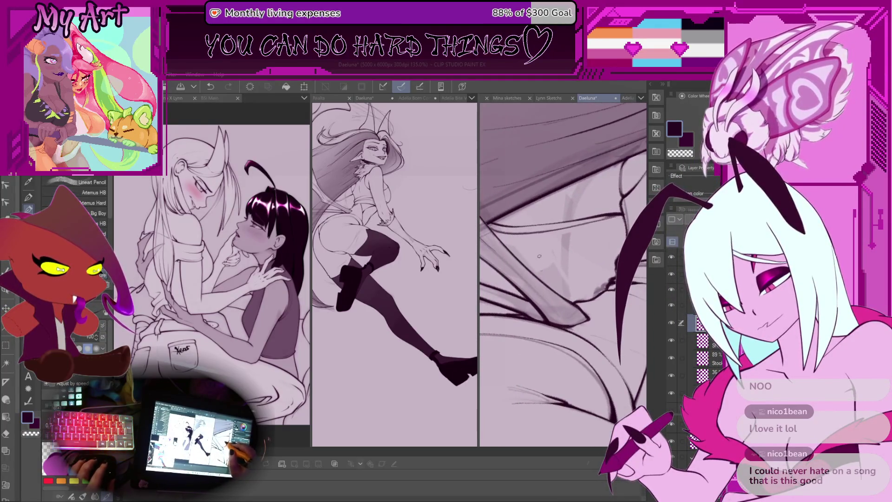
{"action": "scroll", "coordinate": [544, 266], "scroll_direction": "down", "scroll_amount": 3}
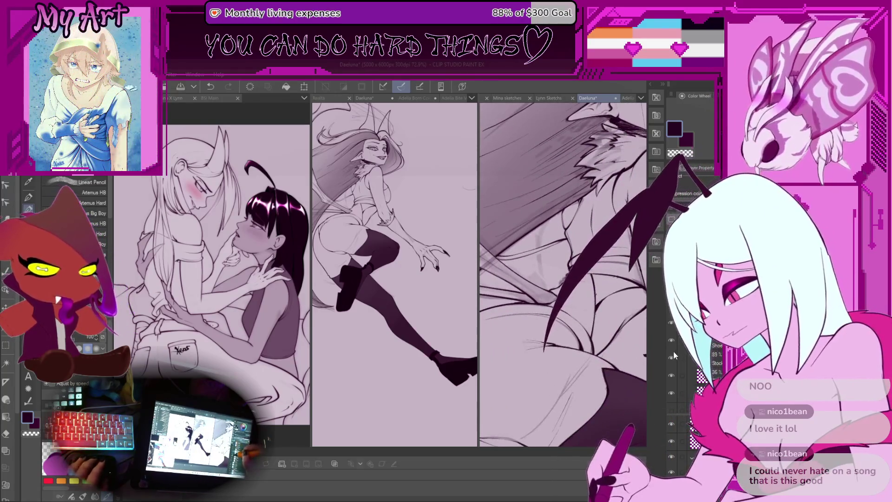
{"action": "left_click", "coordinate": [671, 393]}
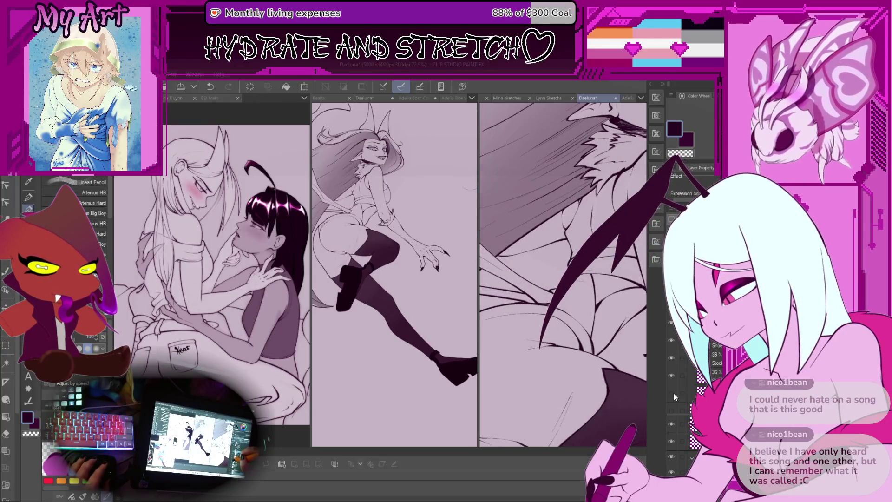
Auto-select the torso area with the Auto Select tool and show Layer Property settings.
{"action": "scroll", "coordinate": [562, 274], "scroll_direction": "down", "scroll_amount": 1}
{"action": "scroll", "coordinate": [562, 274], "scroll_direction": "down", "scroll_amount": 4}
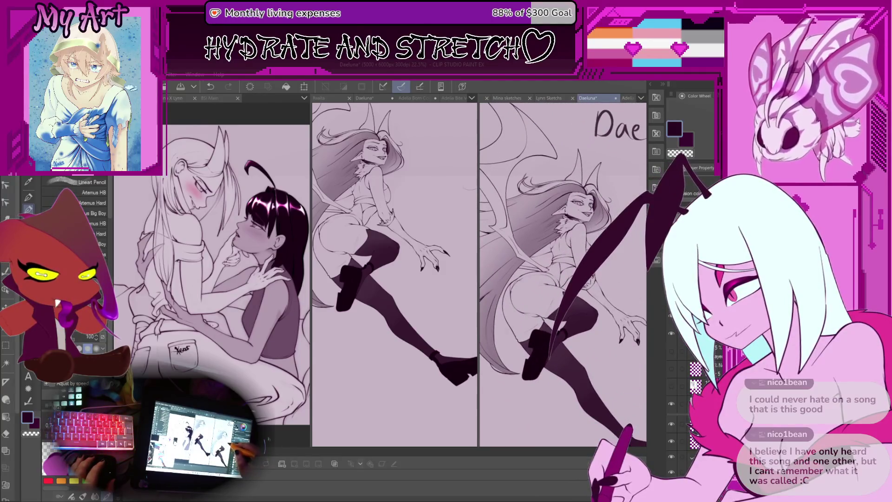
{"action": "scroll", "coordinate": [567, 219], "scroll_direction": "up", "scroll_amount": 5}
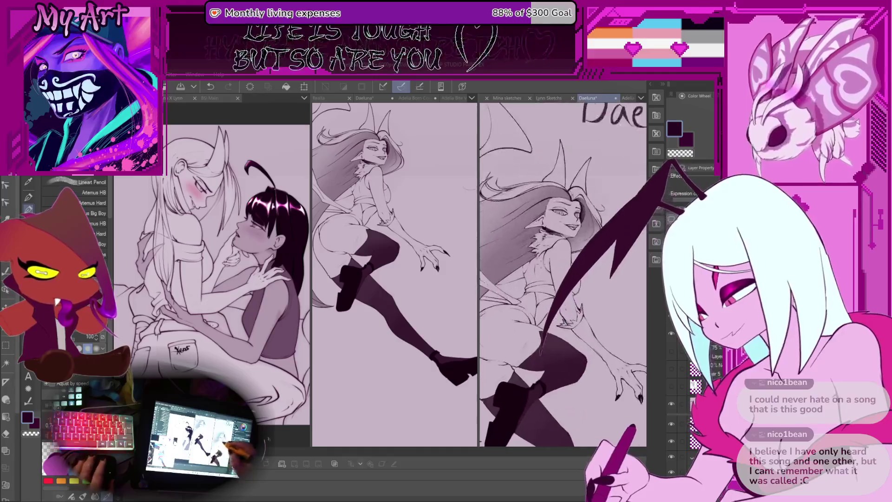
{"action": "left_click_drag", "start_coordinate": [562, 274], "coordinate": [543, 262]}
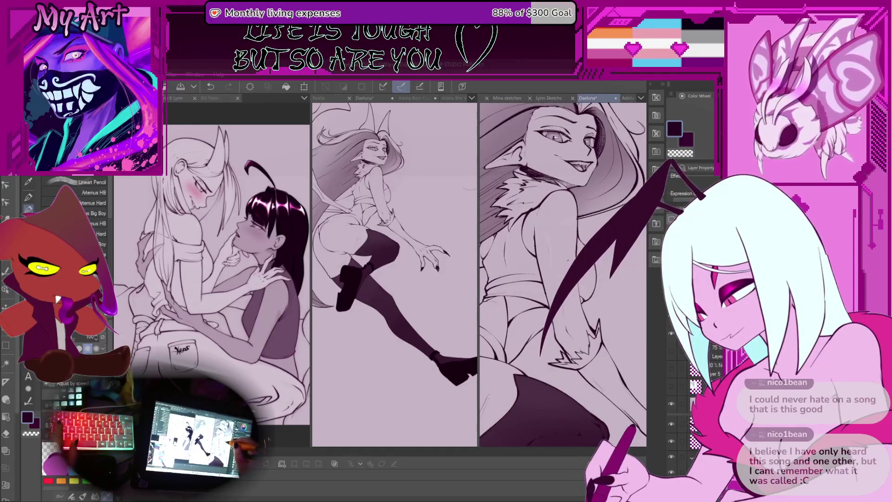
{"action": "key", "text": "w"}
{"action": "left_click", "coordinate": [528, 277]}
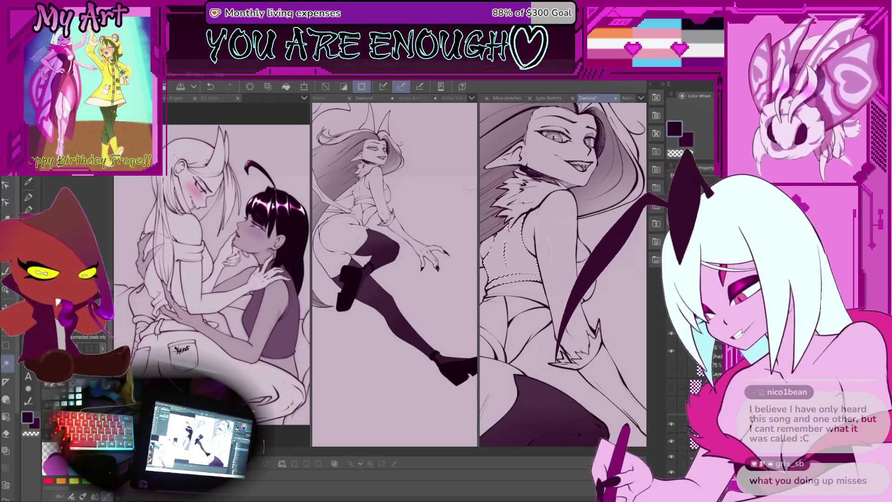
{"action": "left_click", "coordinate": [692, 168]}
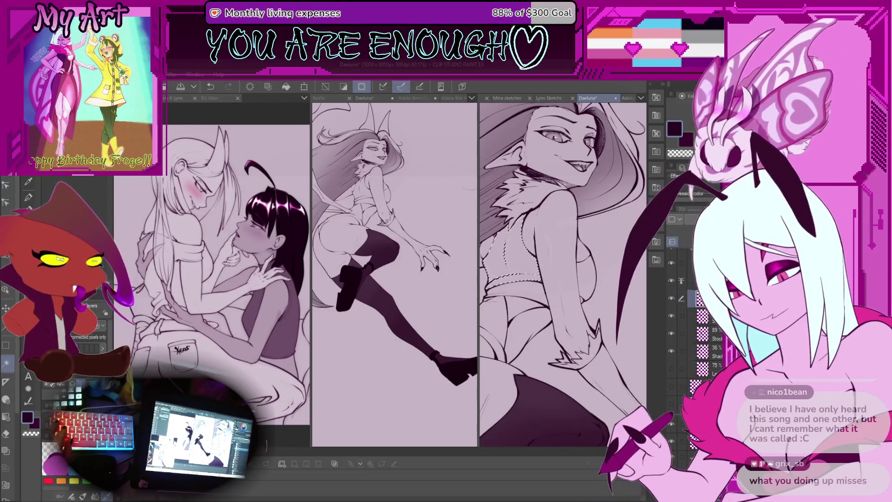